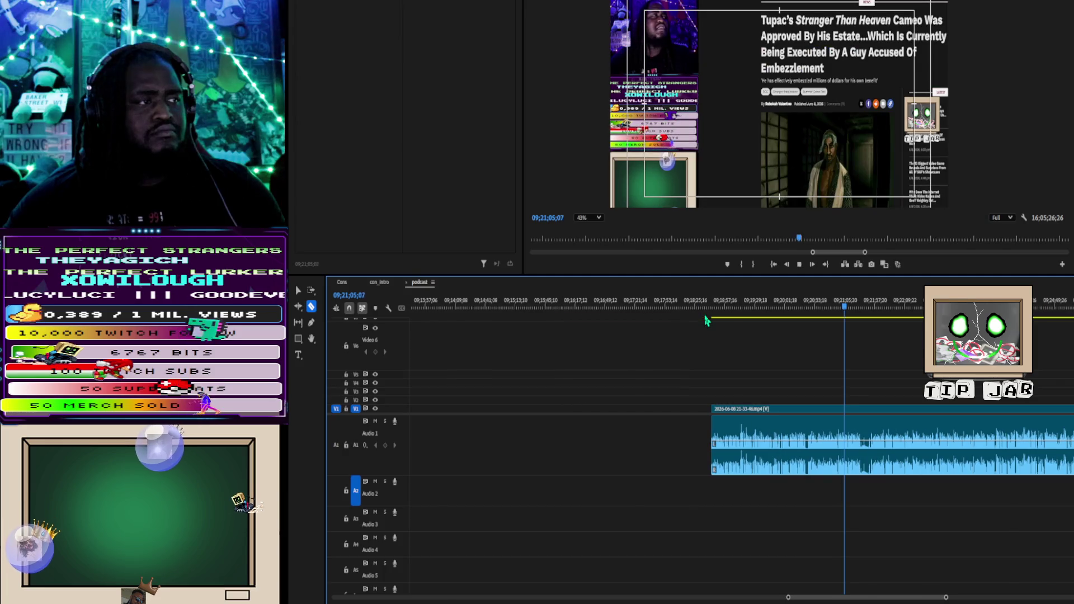
Step: Make the first razor cut in the podcast recording at 09;21;22;19
key(l)
key(l)
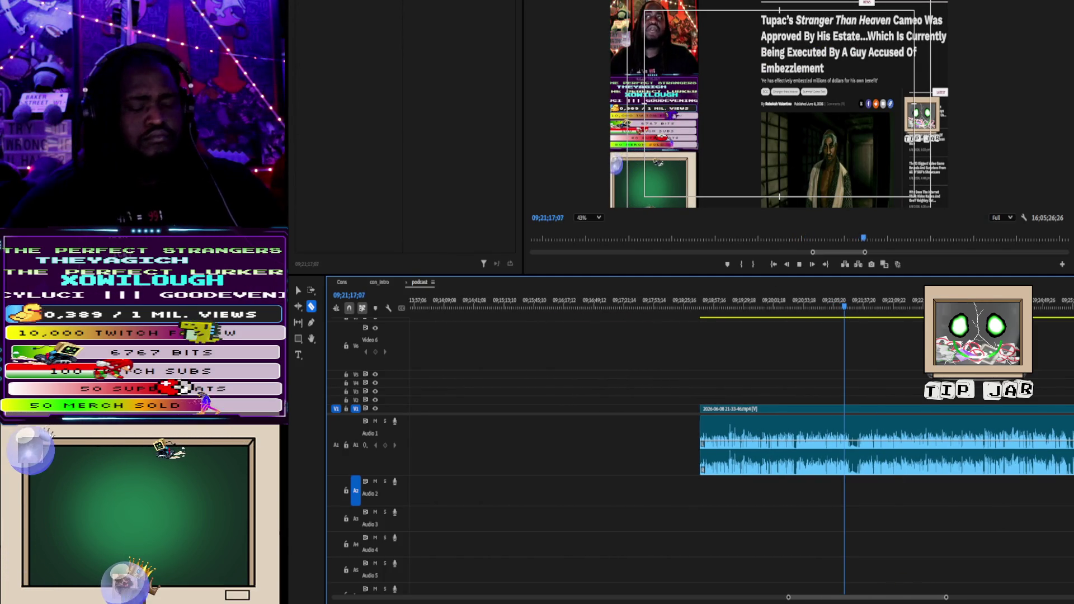
scroll(870, 496, up, 5)
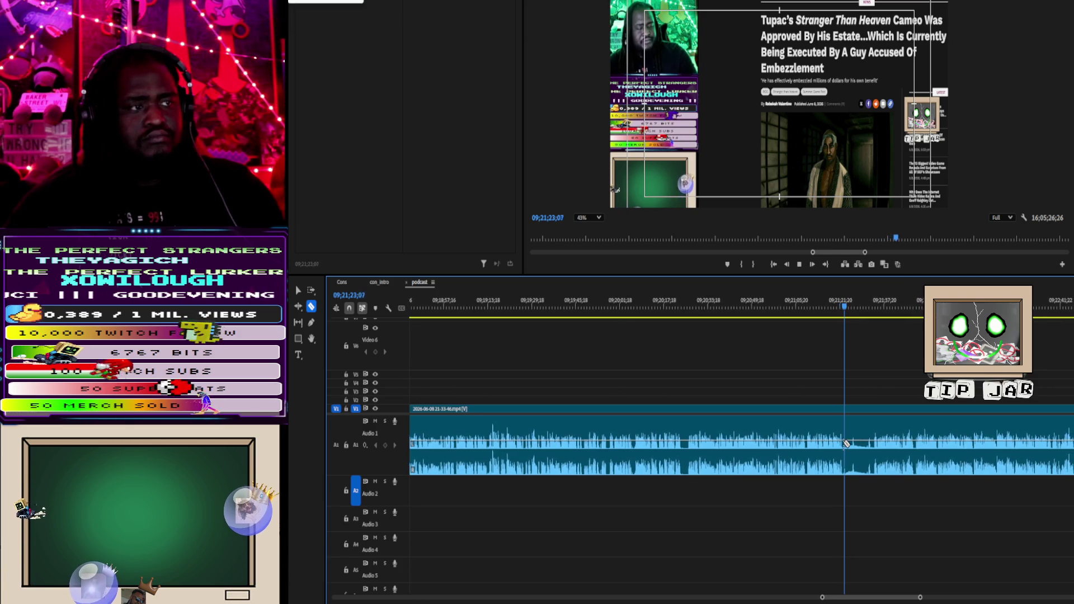
click(845, 445)
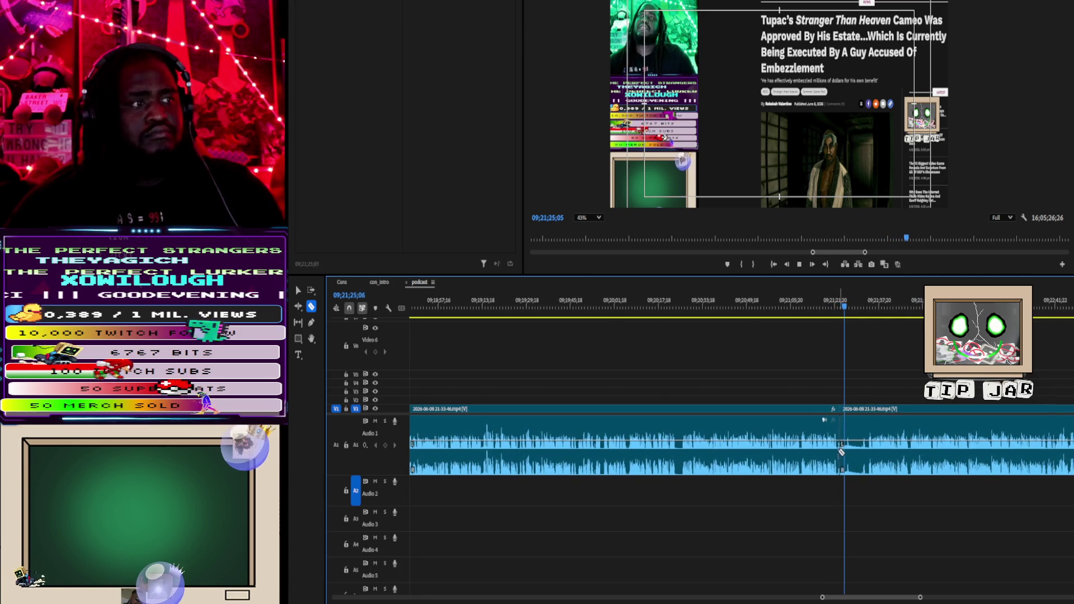
key(ctrl+z)
click(832, 309)
key(ctrl+k)
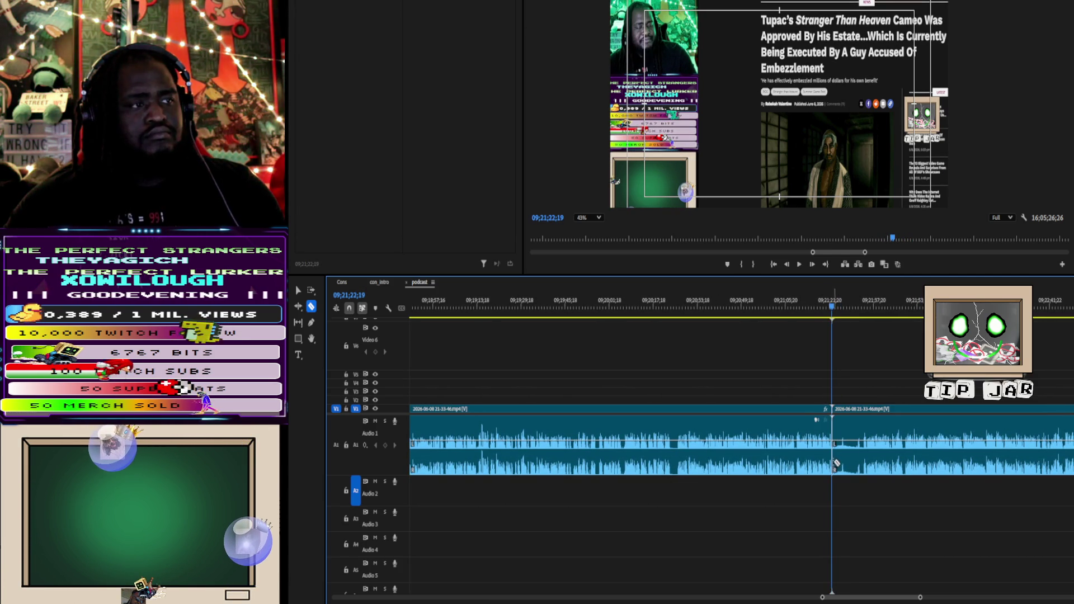
Step: Cut again at 09;21;32;14, delete the piece between the cuts, and close the gap
key(space)
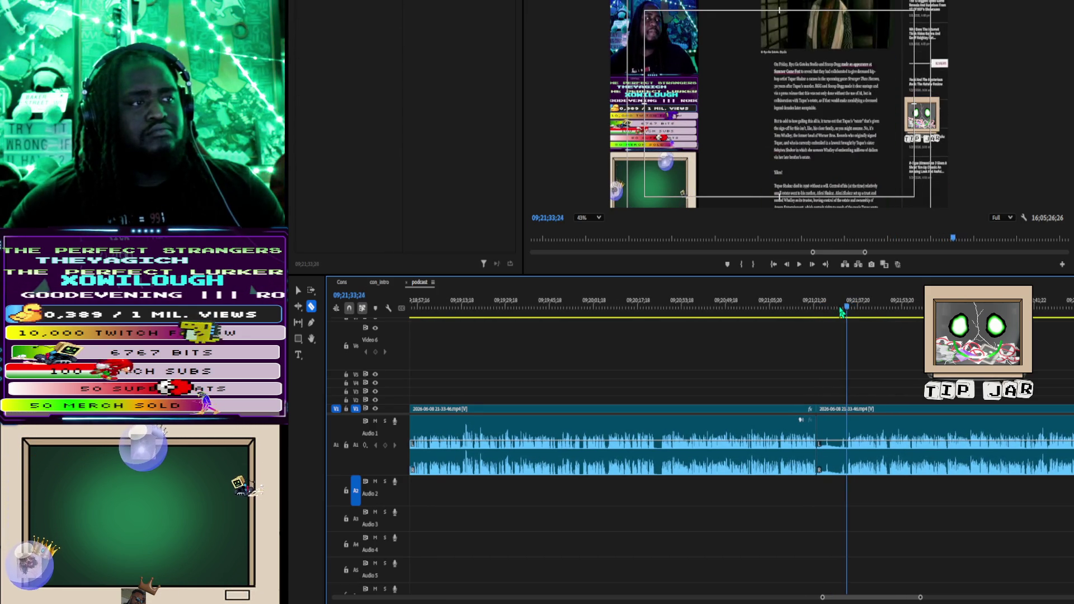
click(844, 308)
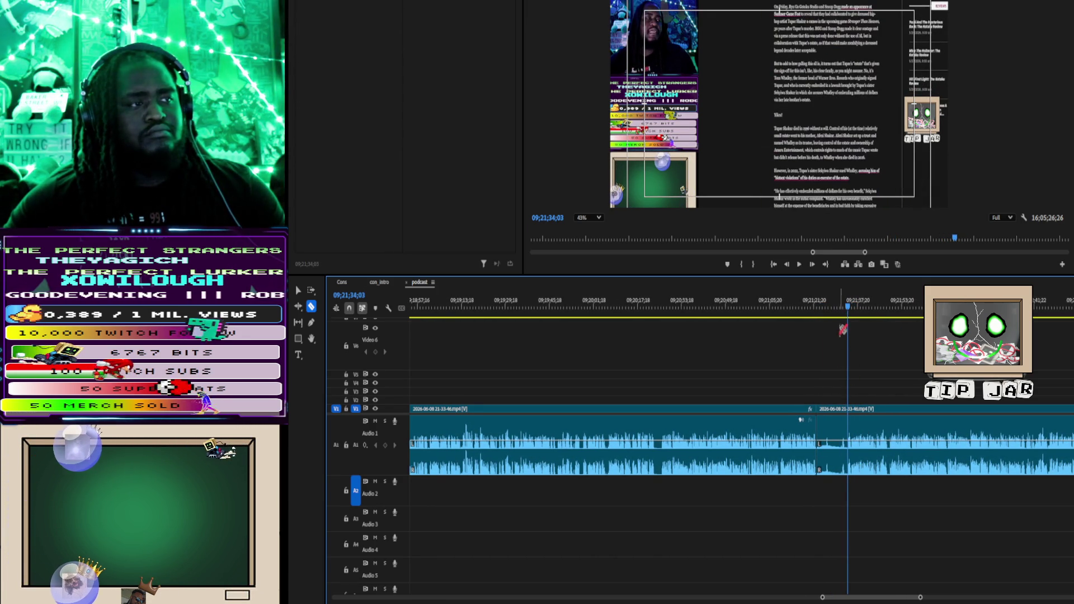
click(844, 308)
click(844, 448)
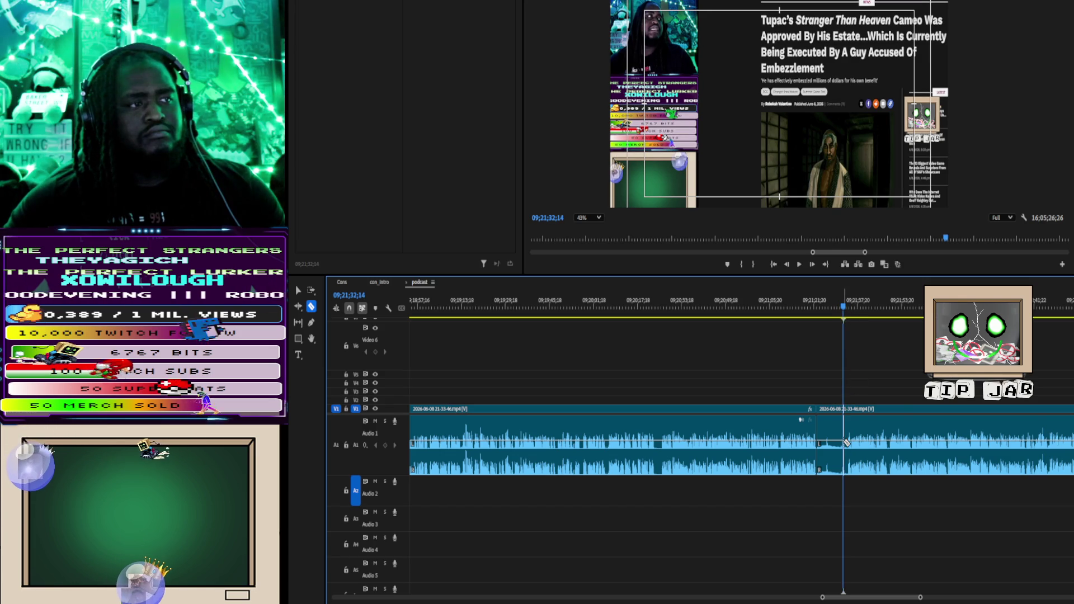
key(v)
click(834, 464)
key(Delete)
drag(864, 472, 847, 474)
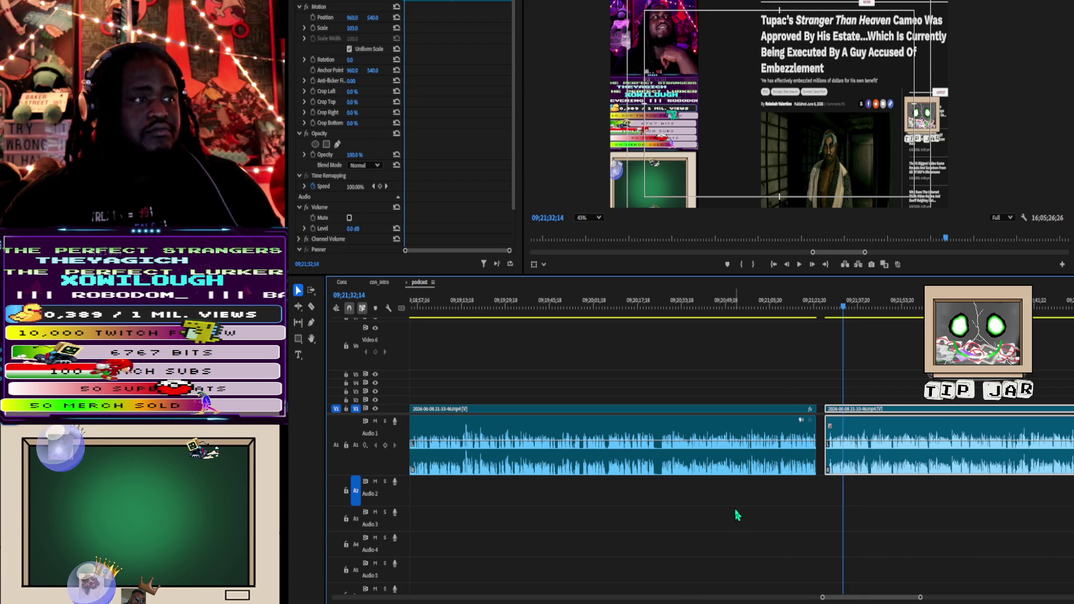
scroll(737, 512, down, 6)
scroll(738, 498, down, 5)
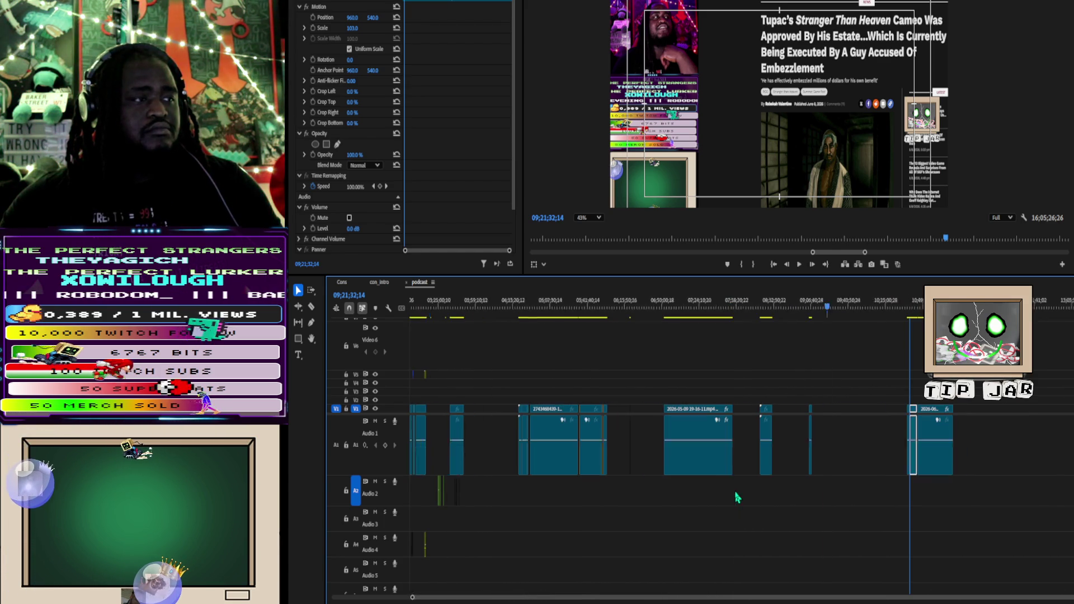
drag(895, 394, 918, 435)
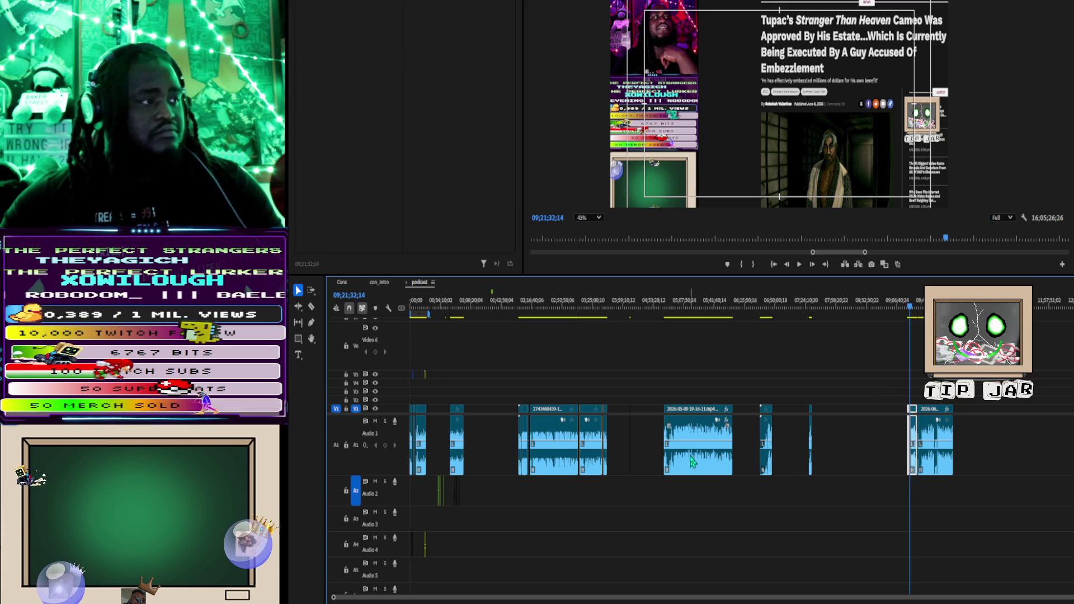
drag(446, 391, 404, 442)
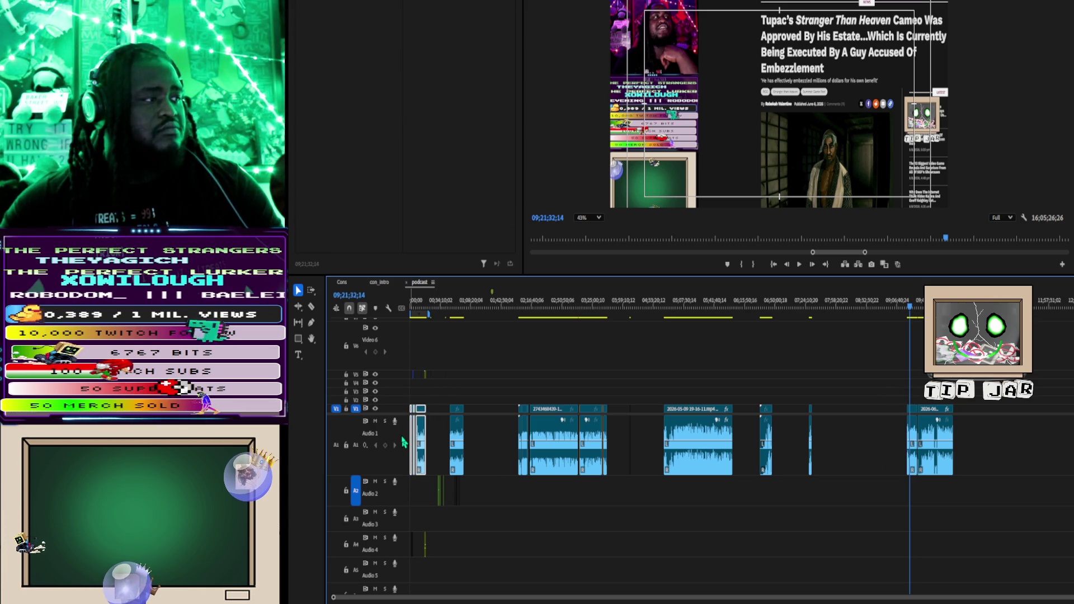
key(Delete)
key(Home)
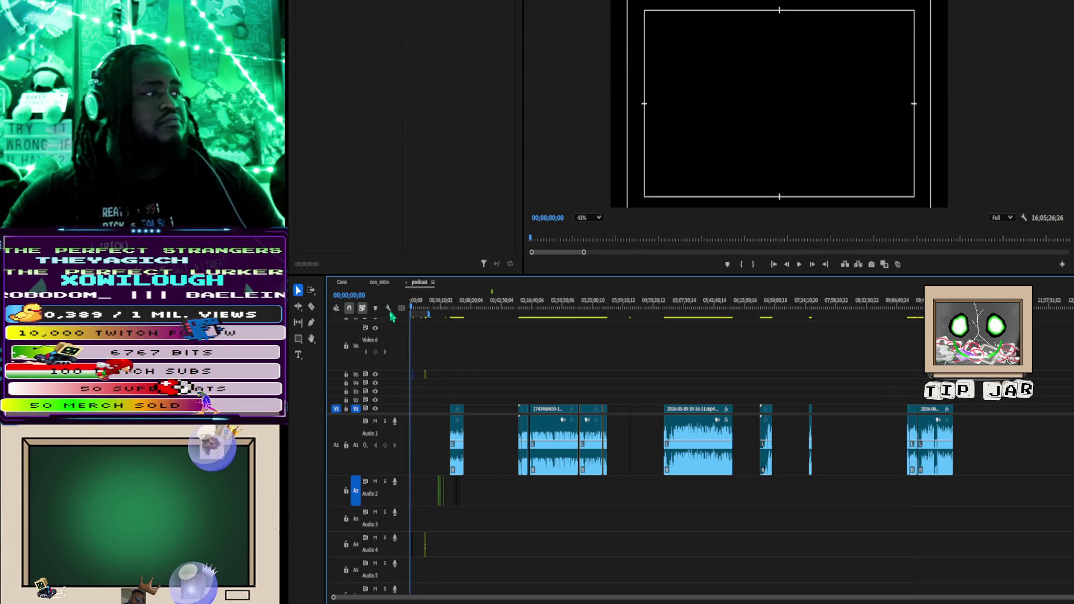
key(ctrl+z)
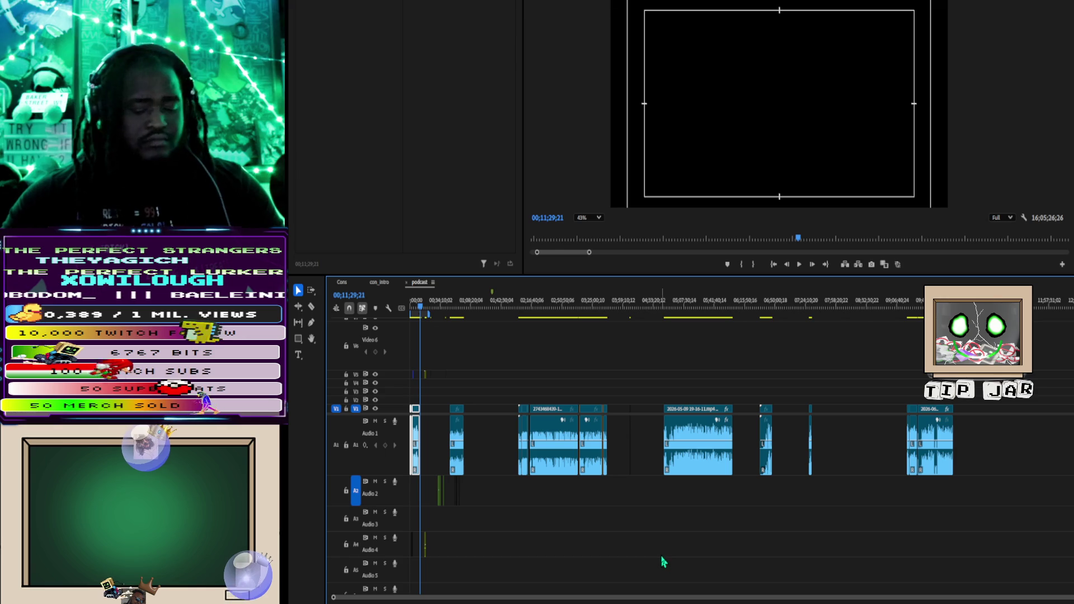
scroll(457, 424, up, 8)
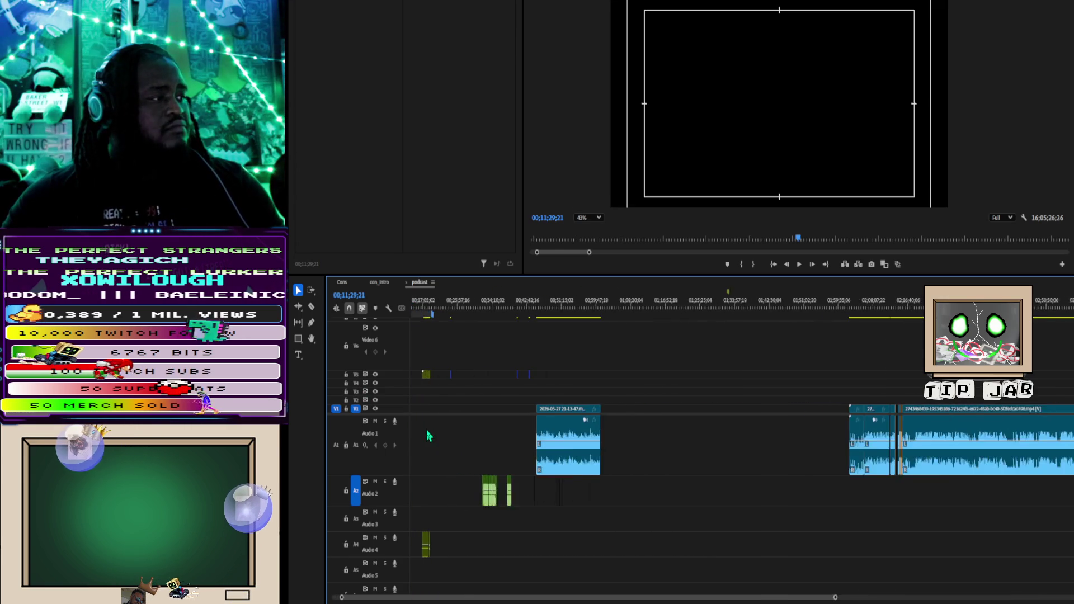
scroll(424, 431, up, 10)
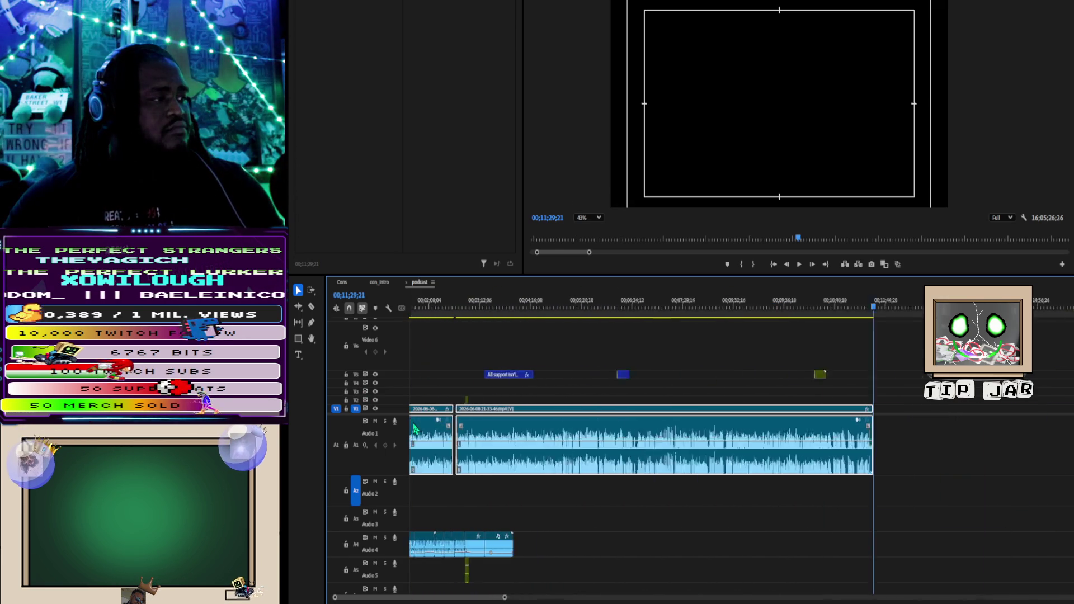
scroll(420, 428, up, 2)
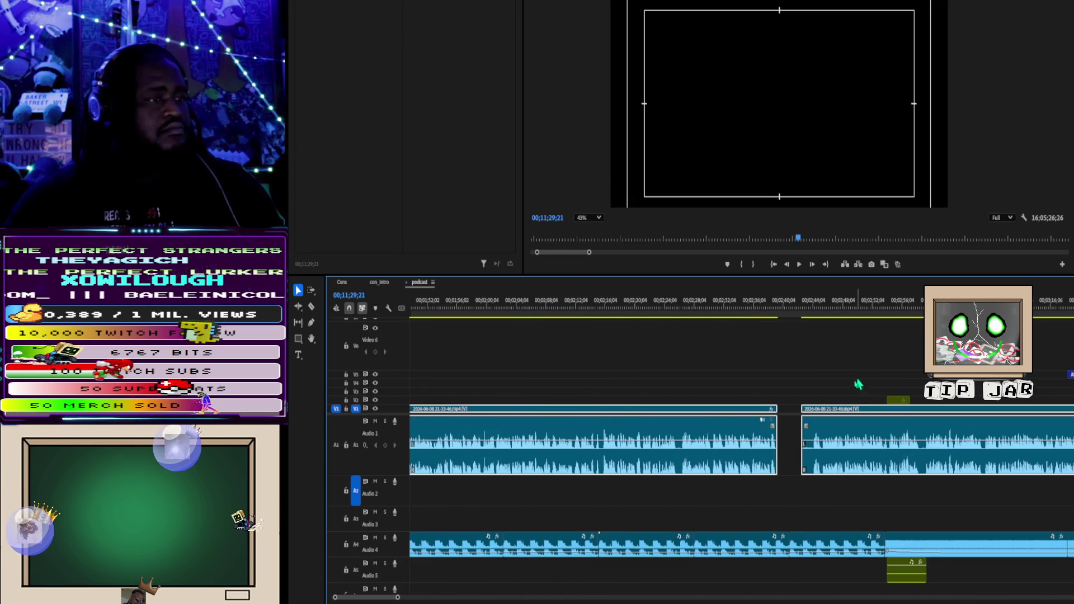
drag(894, 408, 794, 413)
Step: Play back the timeline to check the explosion intro's placement
key(space)
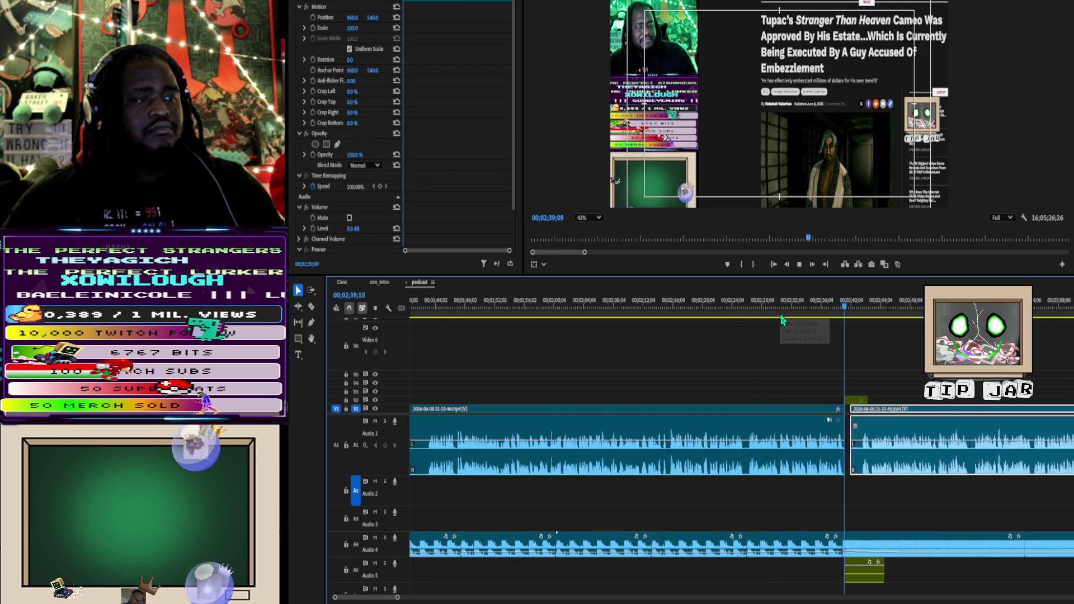
key(space)
scroll(940, 560, down, 2)
scroll(952, 557, up, 2)
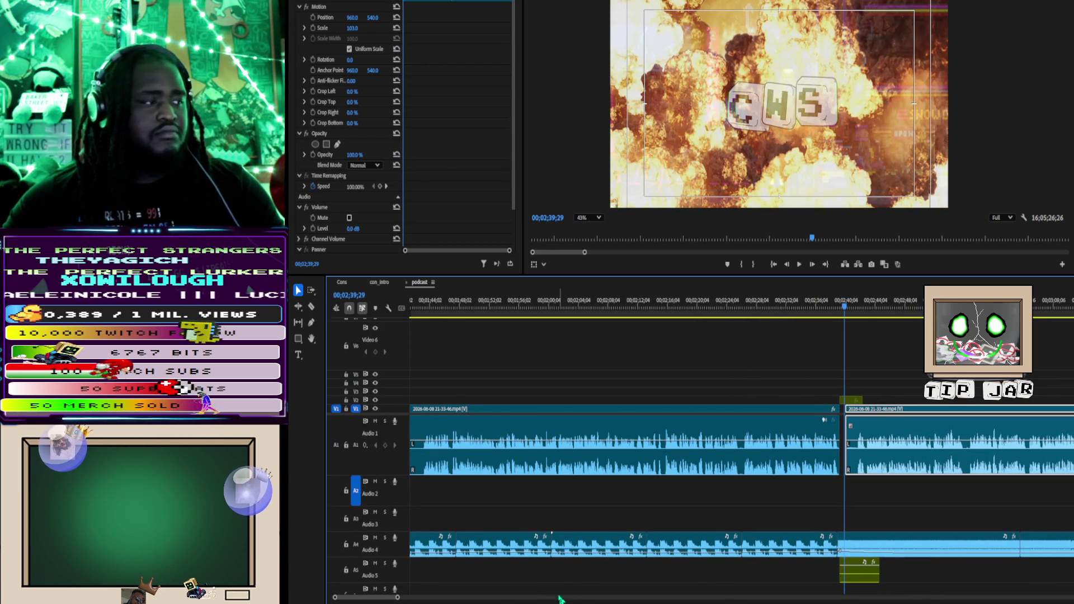
drag(395, 598, 526, 598)
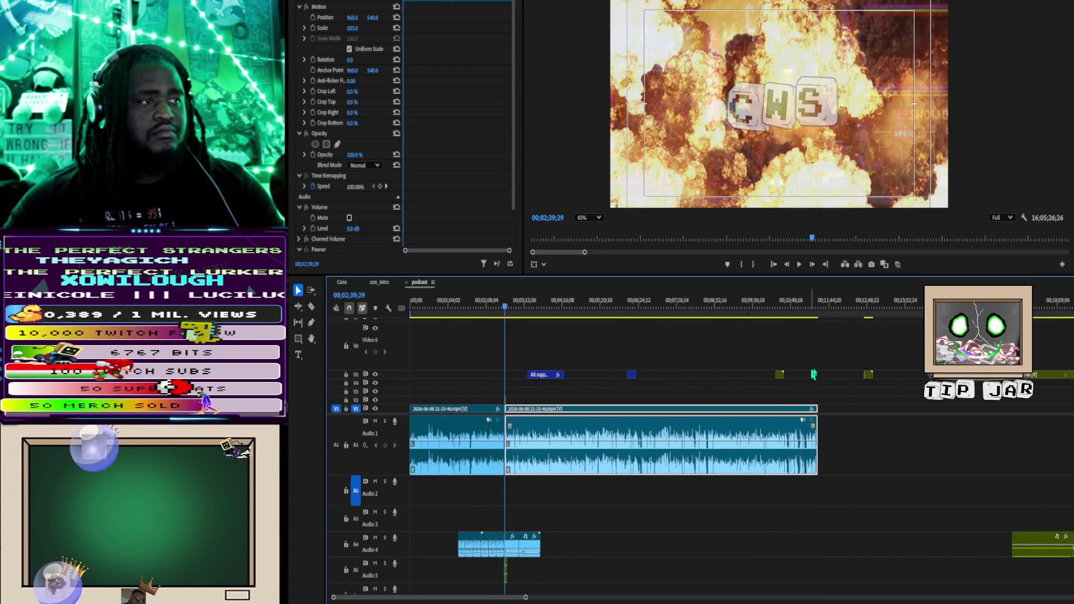
Step: Move the small V5 clip about 2.5 minutes earlier and the New Out clips to the podcast's end
mouse_move(870, 375)
mouse_down()
mouse_move(1057, 376)
mouse_move(869, 376)
mouse_up()
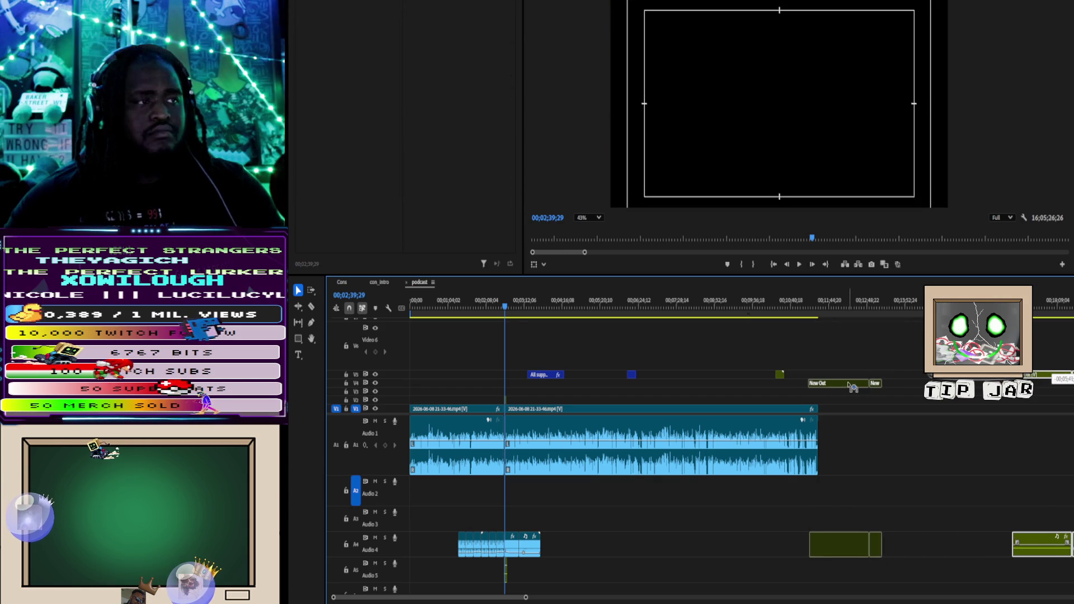
mouse_move(780, 376)
mouse_down()
mouse_move(660, 367)
mouse_move(700, 375)
mouse_up()
drag(850, 376, 803, 377)
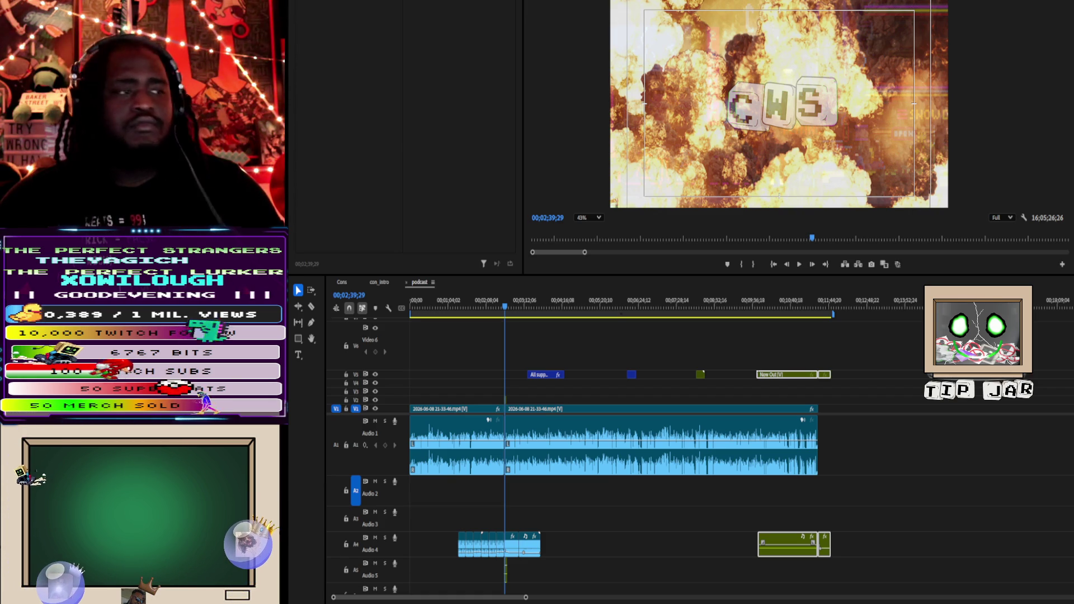
click(616, 519)
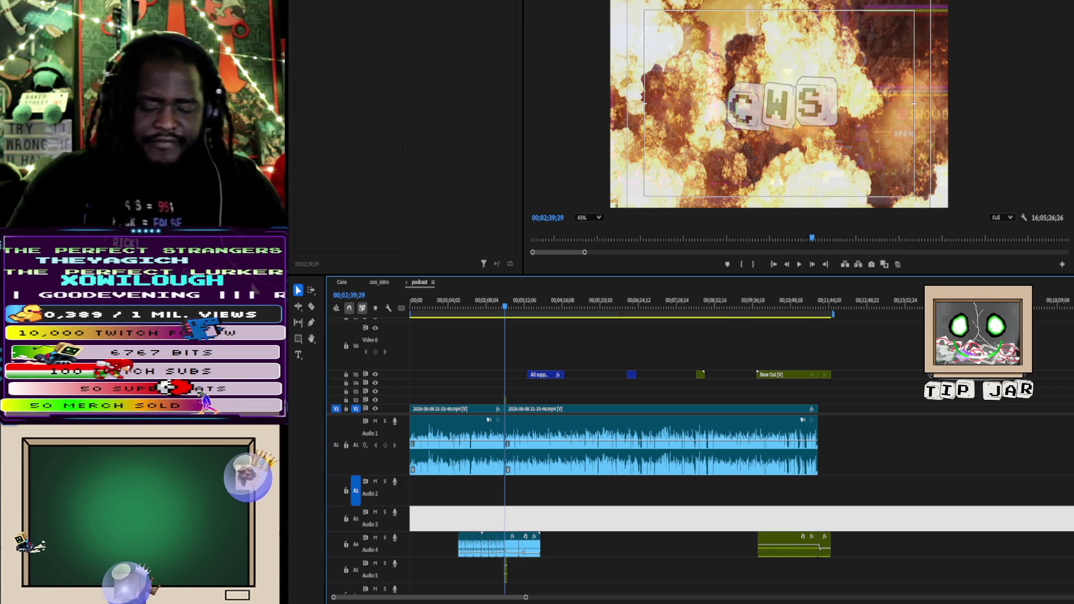
Step: Open the Export workspace for the podcast sequence with Ctrl+M
key(ctrl+m)
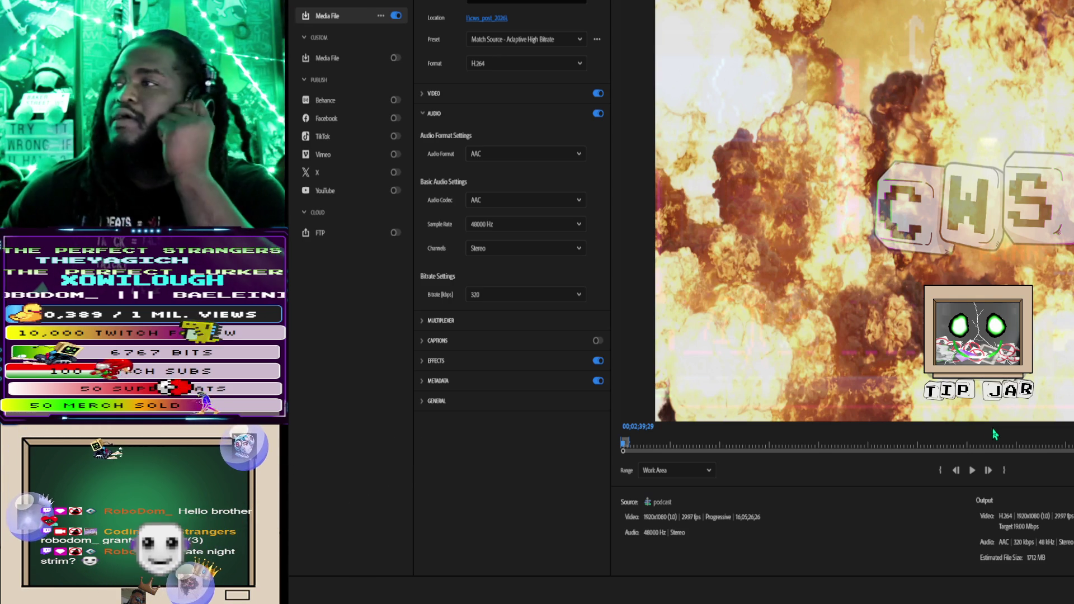
Step: Set the export file name to tupac through the Location link
click(479, 21)
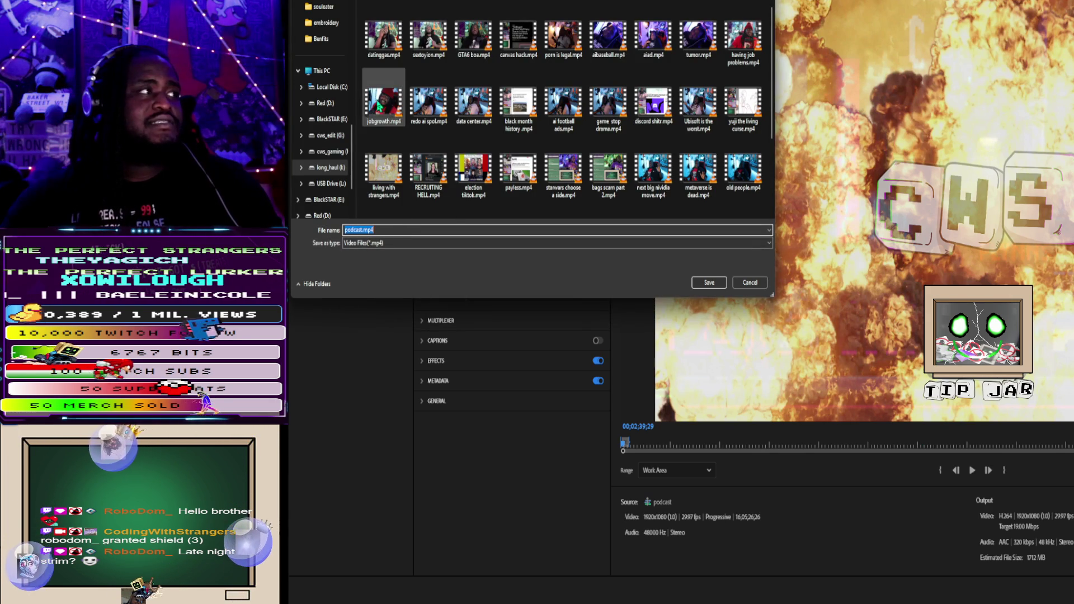
text(tupac)
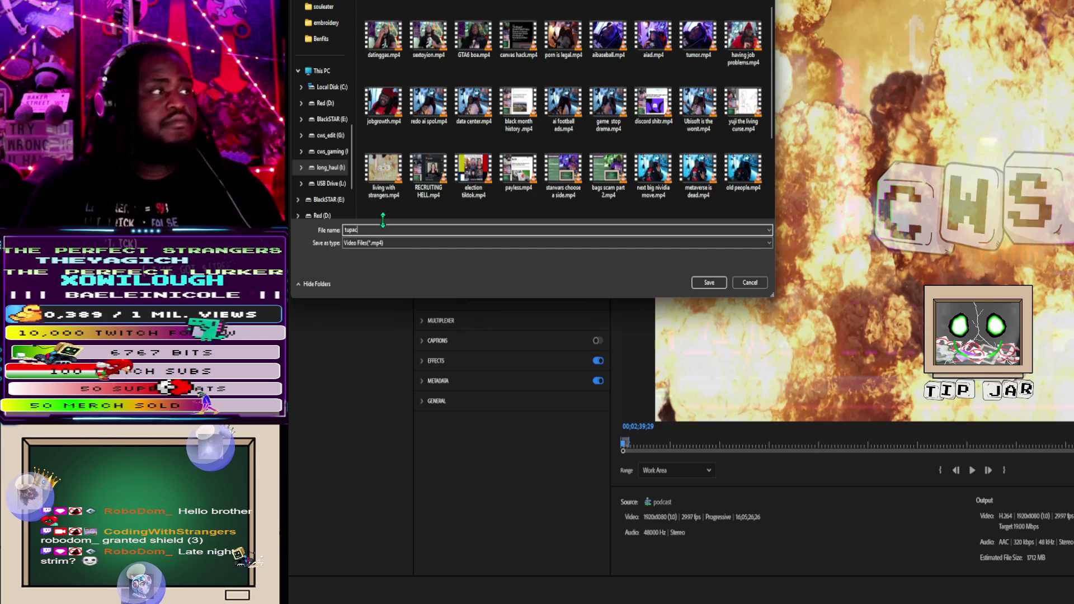
key(Return)
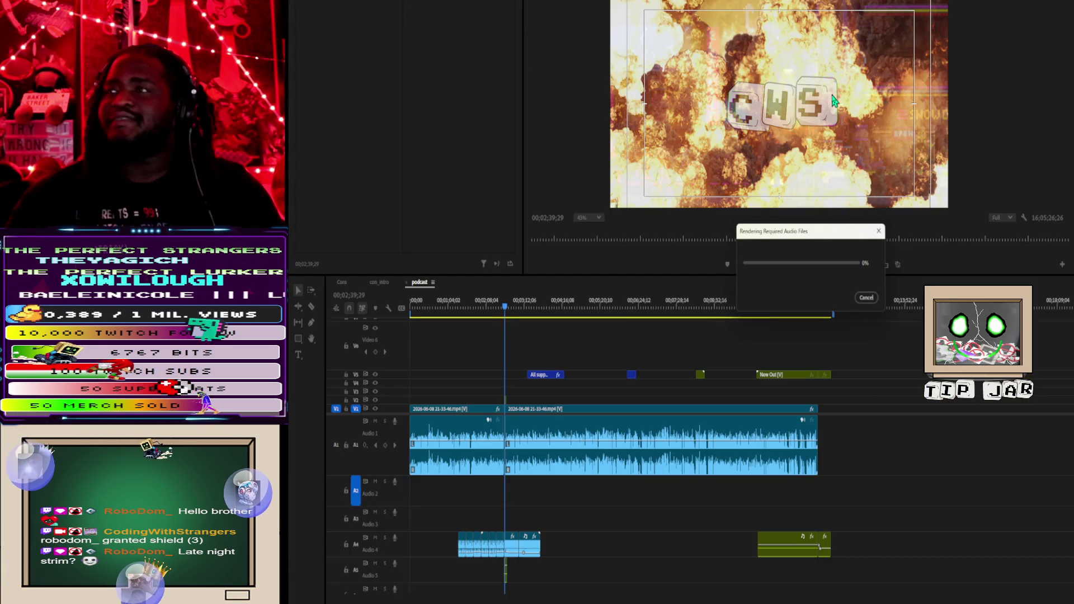
Step: Bring the Premiere Pro window back to the front
mouse_move(675, 599)
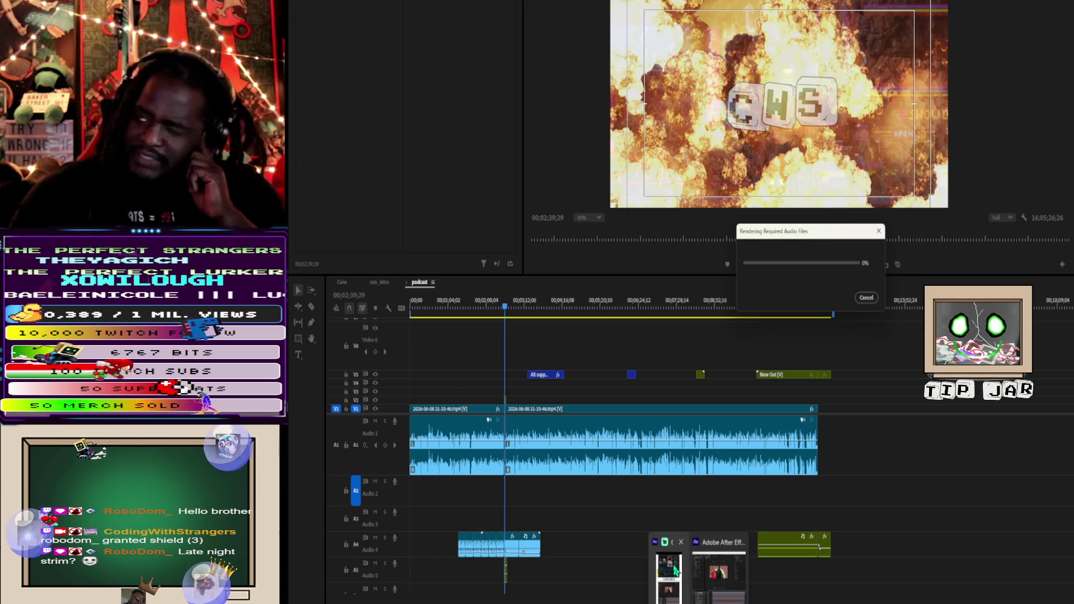
click(654, 550)
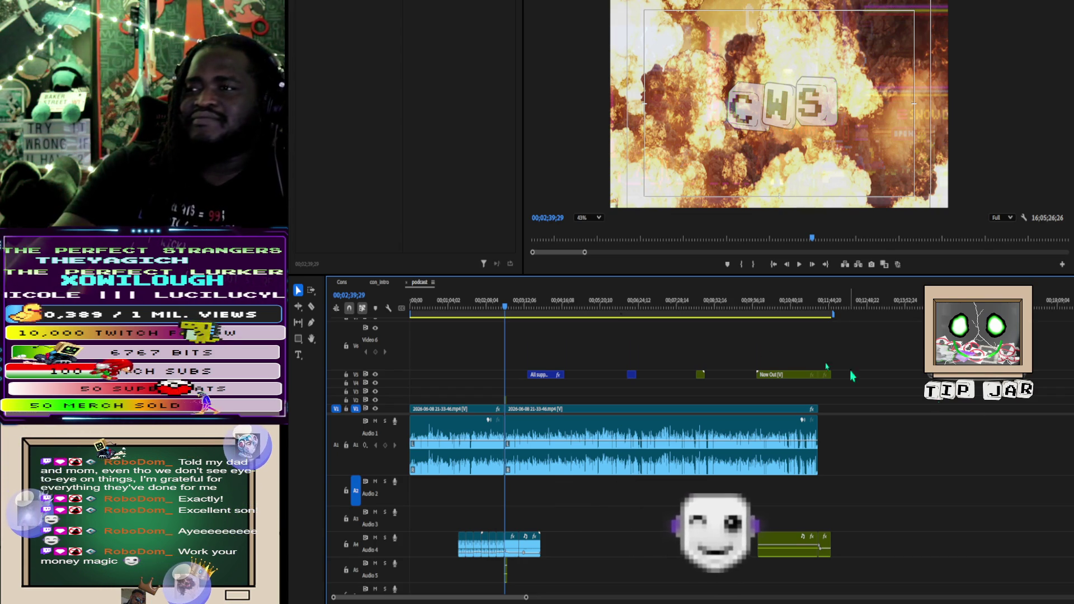
Step: Go to the channel's Content page in the browser and open the video upload file picker
mouse_move(501, 603)
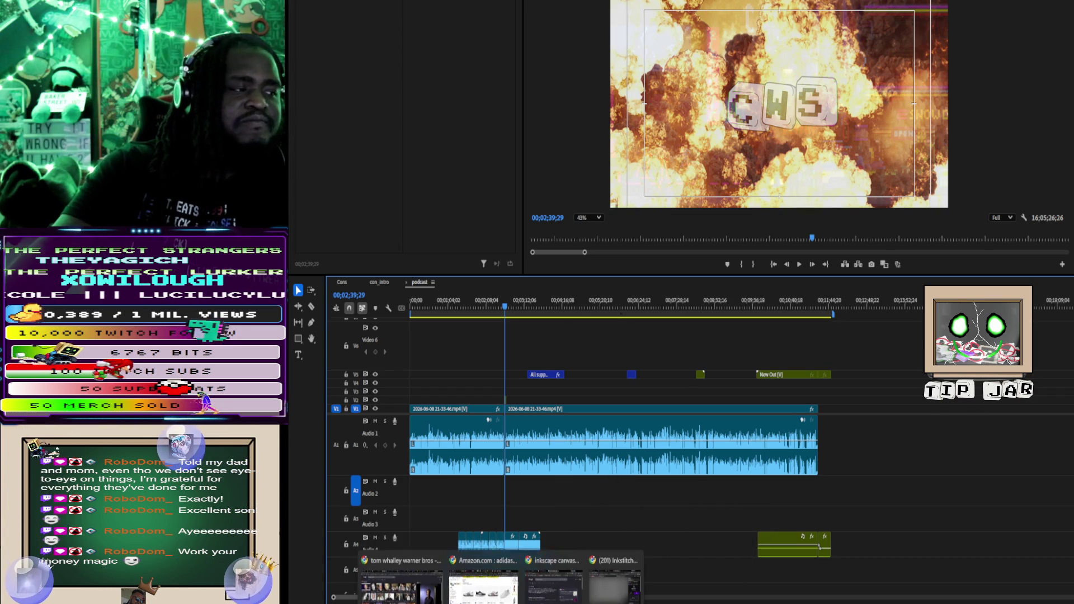
click(402, 573)
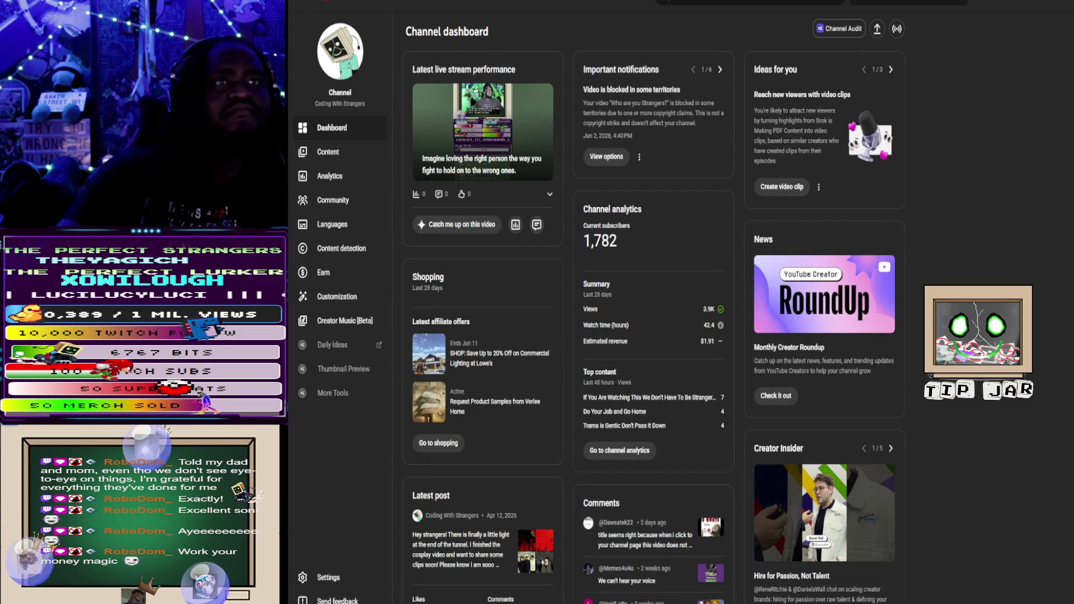
click(338, 153)
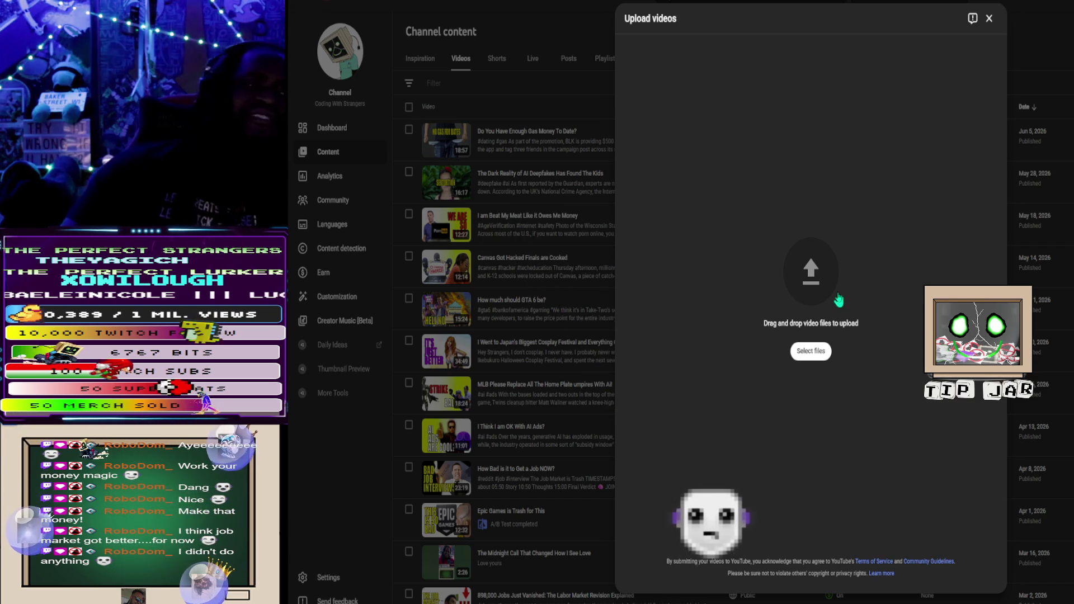
click(812, 351)
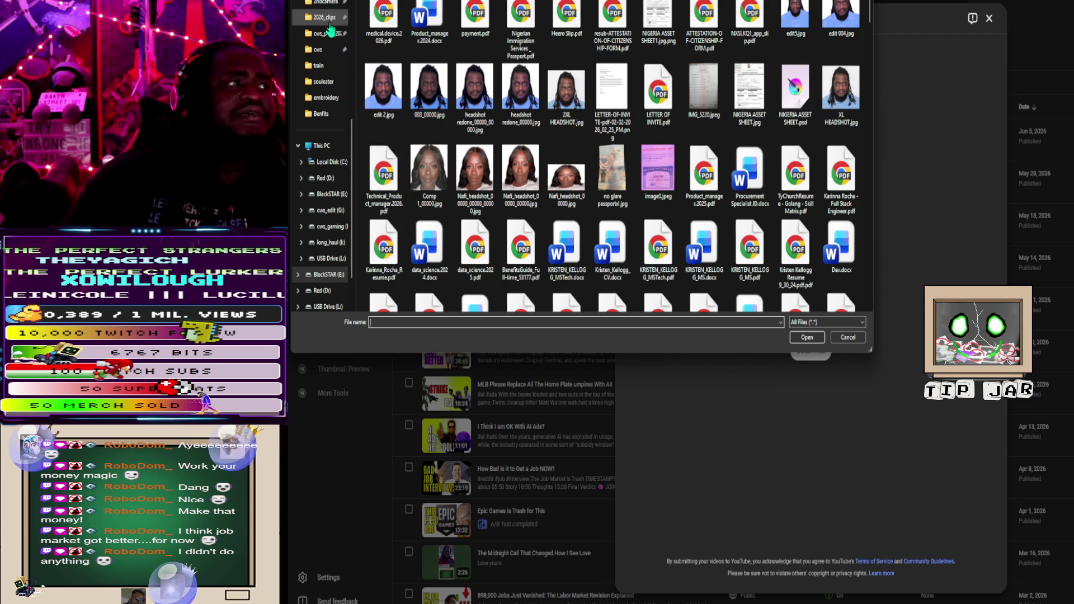
Step: Select tupac.mp4 from the cws_post_2026 folder and upload it
click(330, 22)
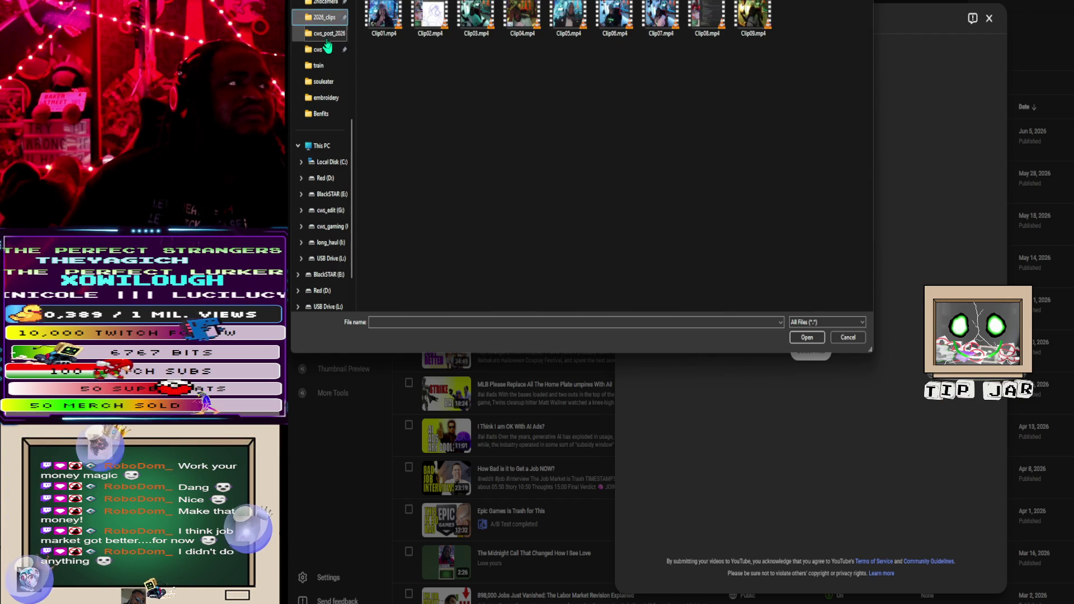
click(335, 34)
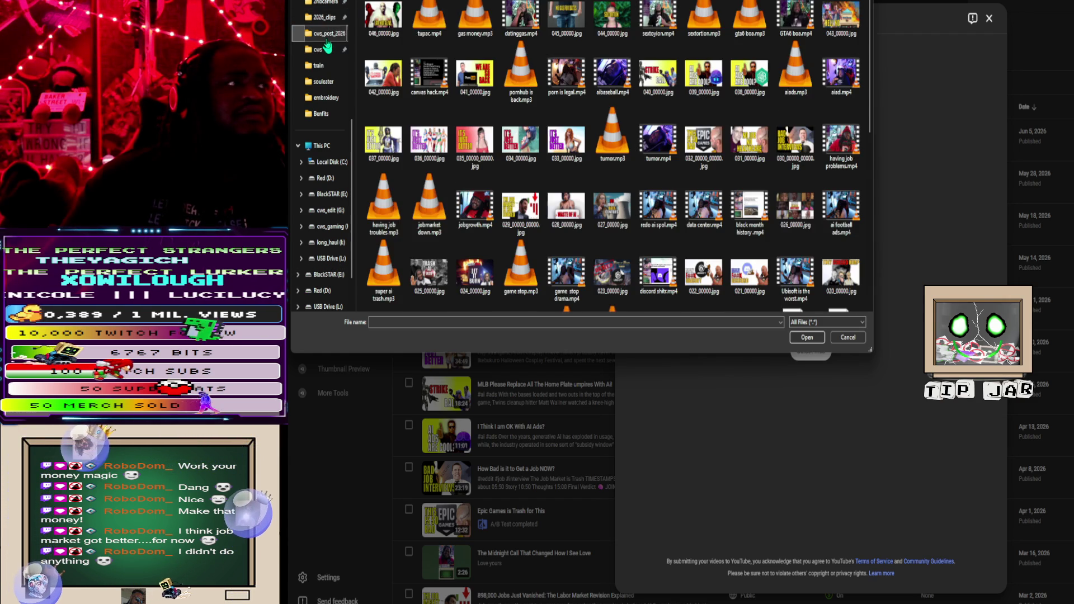
click(425, 18)
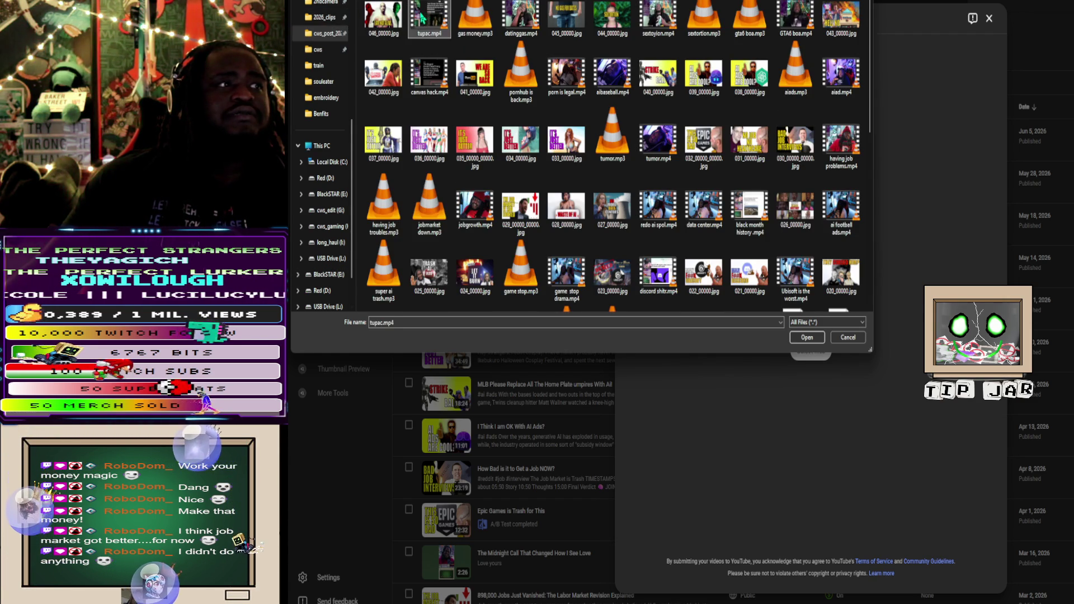
click(807, 341)
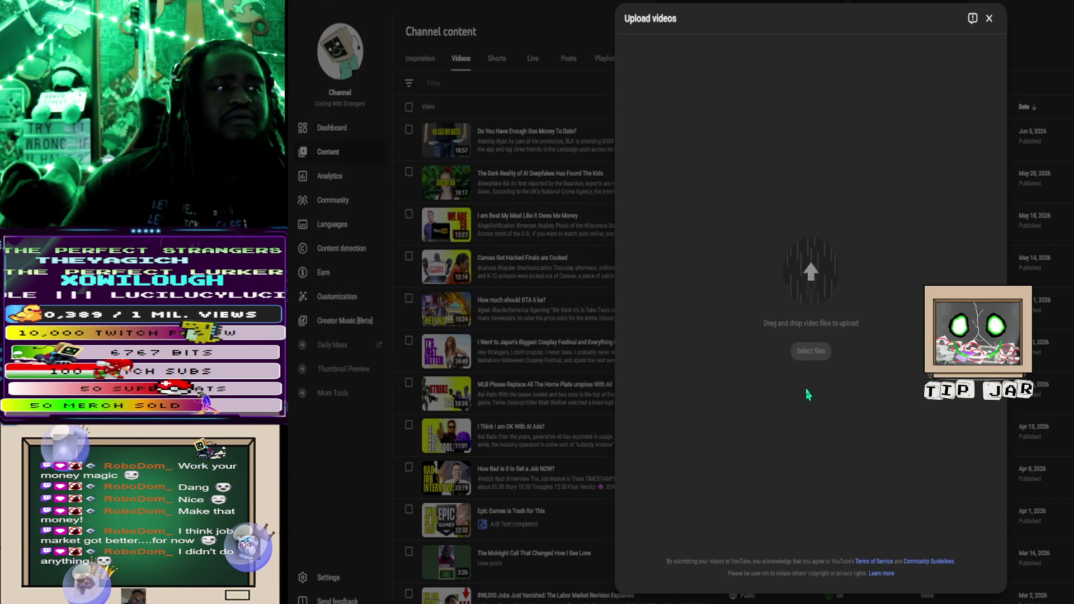
Step: Set 046_00000.jpg as the video's custom thumbnail
scroll(807, 371, down, 15)
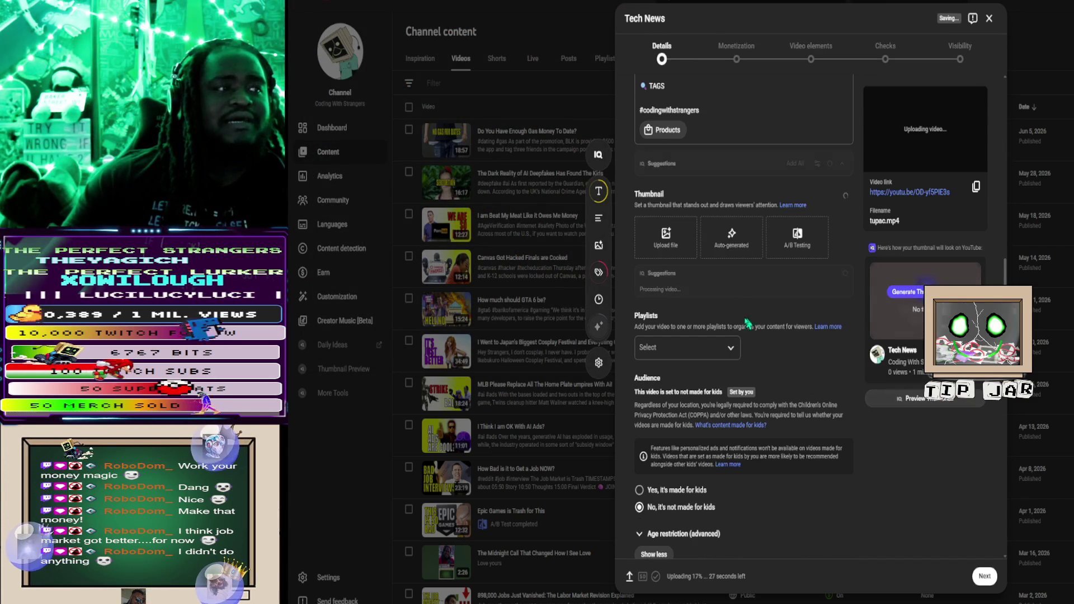
click(674, 233)
click(383, 15)
click(804, 341)
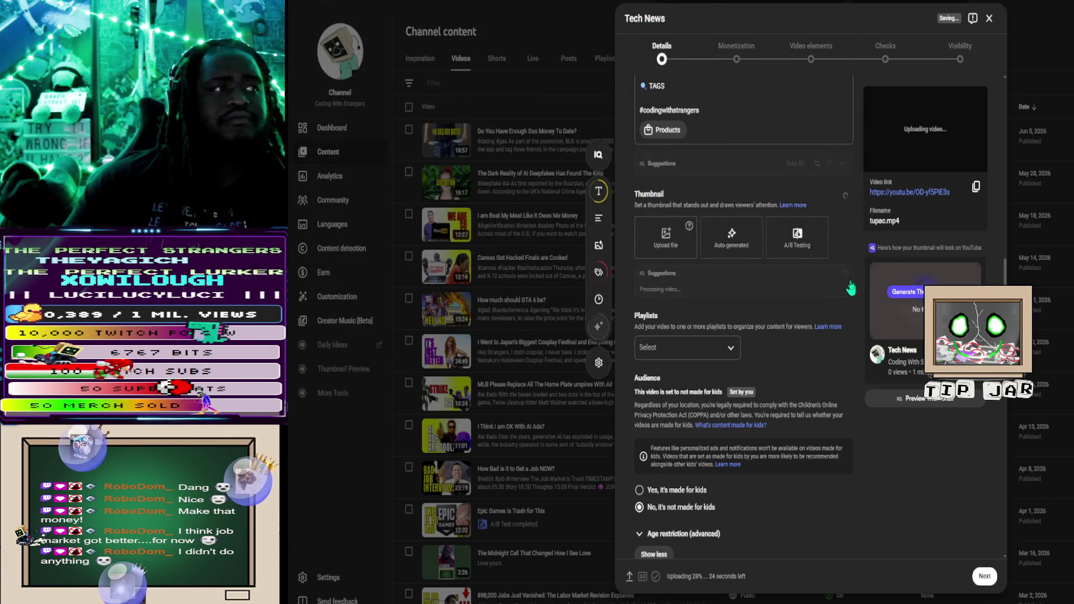
Step: Apply the suggested title 'Who is Actually Profiting Off Tupac's Legacy?'
scroll(820, 296, up, 15)
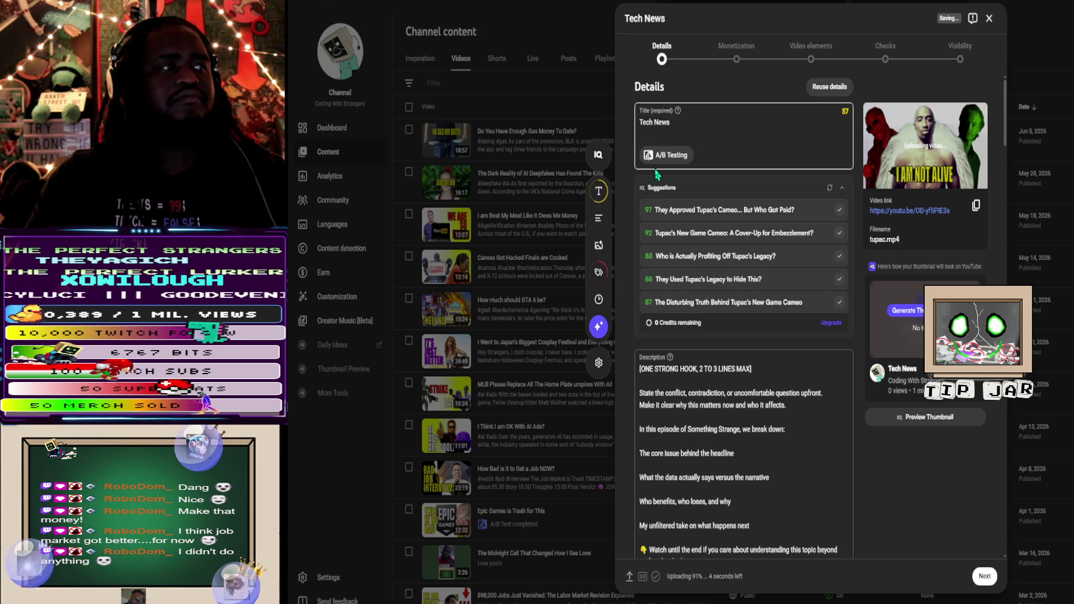
click(764, 258)
key(ctrl+Tab)
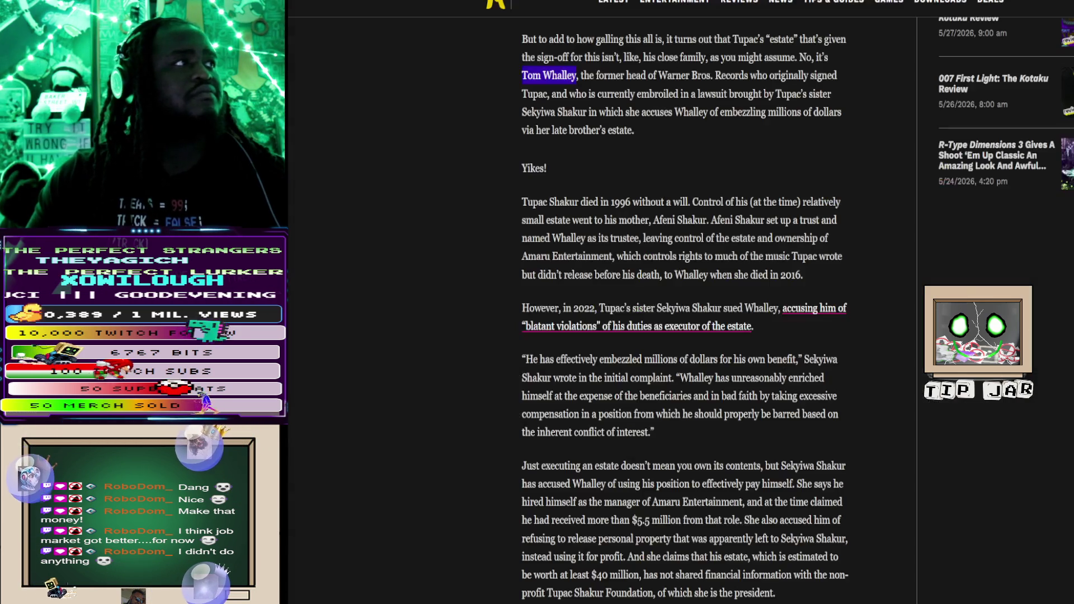
Step: Copy 'Stranger Than Heaven' from the Kotaku headline and return to the video's title field
scroll(564, 128, up, 10)
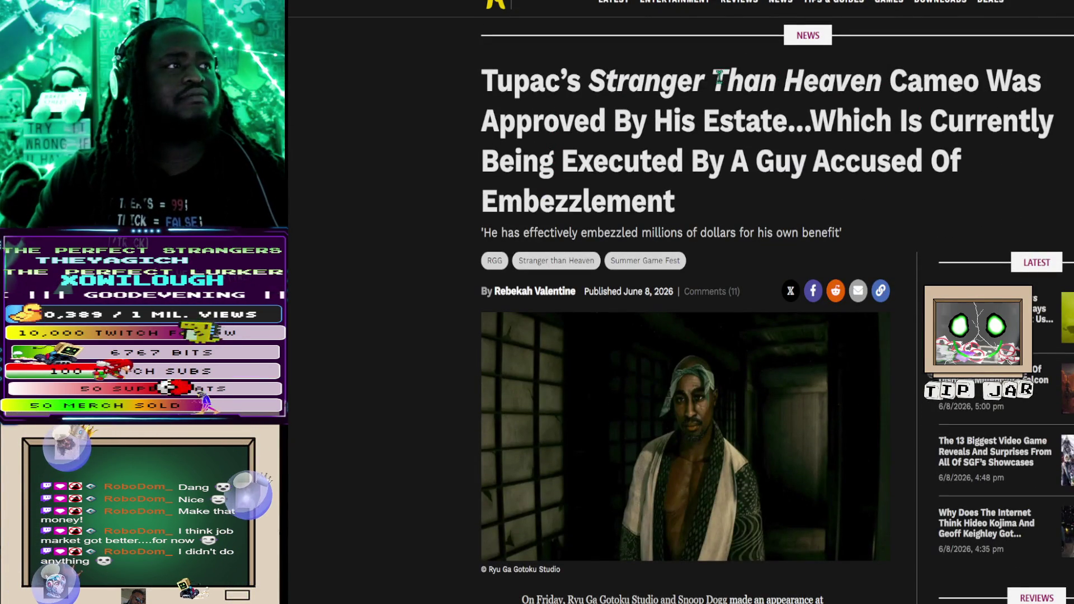
mouse_move(595, 77)
mouse_down()
mouse_move(895, 80)
mouse_move(884, 80)
mouse_up()
key(ctrl+c)
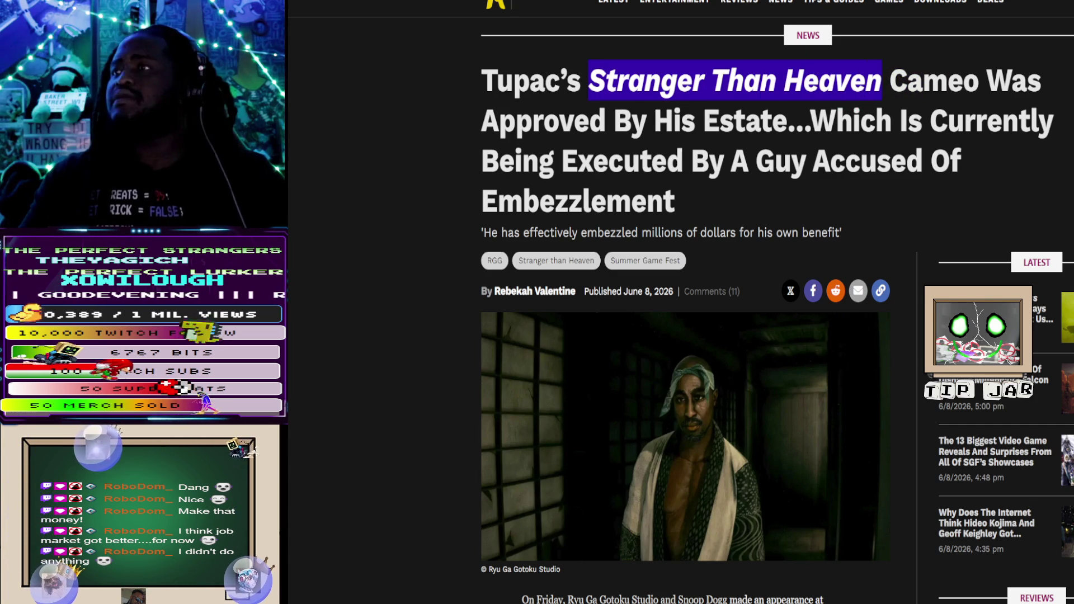
key(alt+Tab)
click(642, 122)
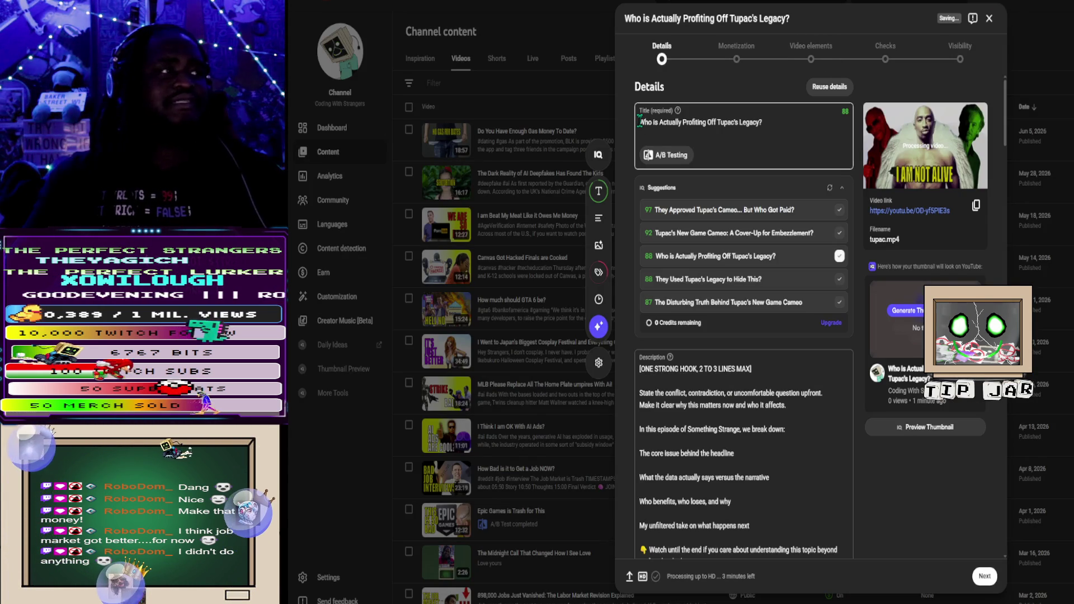
Step: Change the title to 'Stranger Than Heaven is Actually Profiting Off Tupac's Legacy?'
key(ctrl+v)
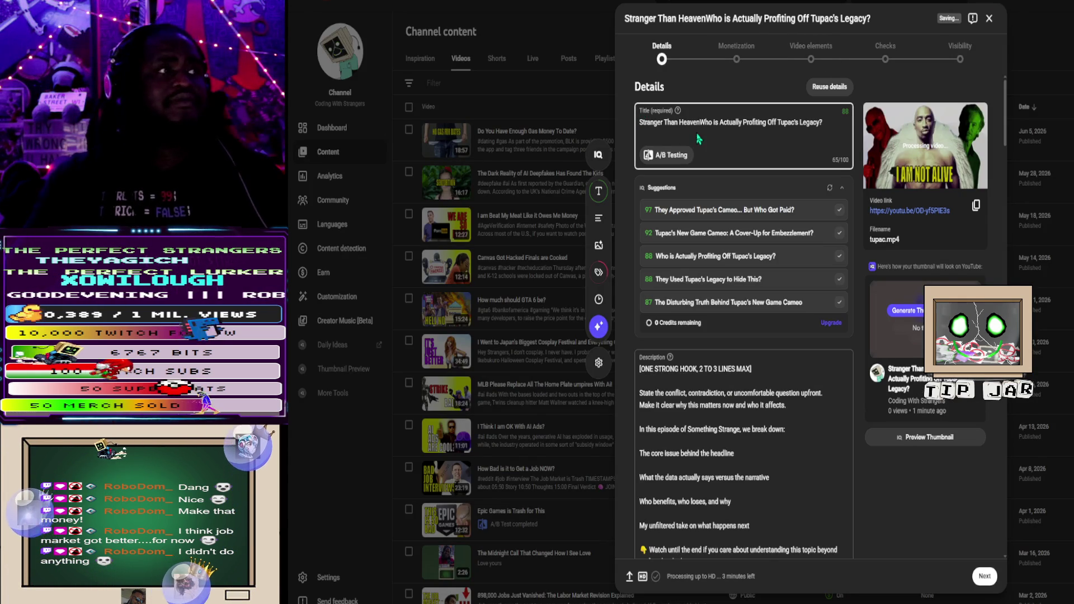
key(Delete)
key(Delete)
key(Delete)
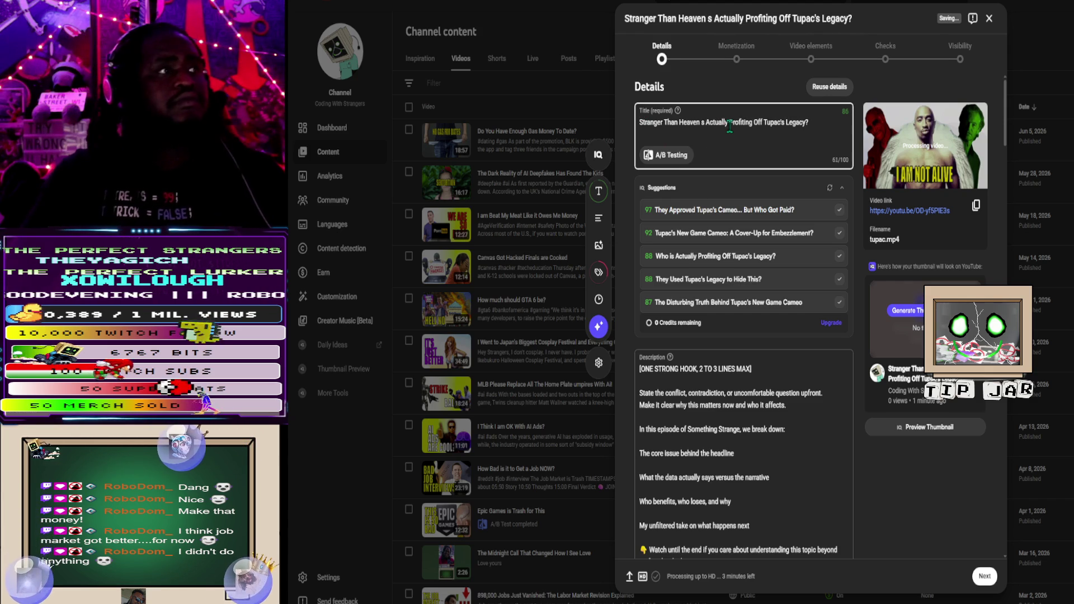
text(i)
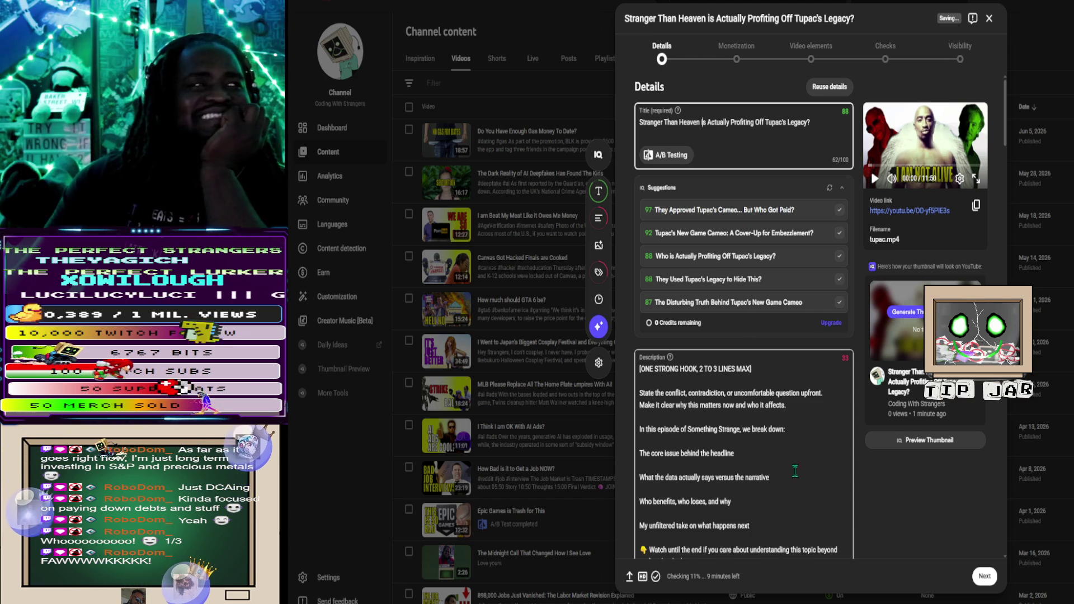
scroll(752, 293, down, 5)
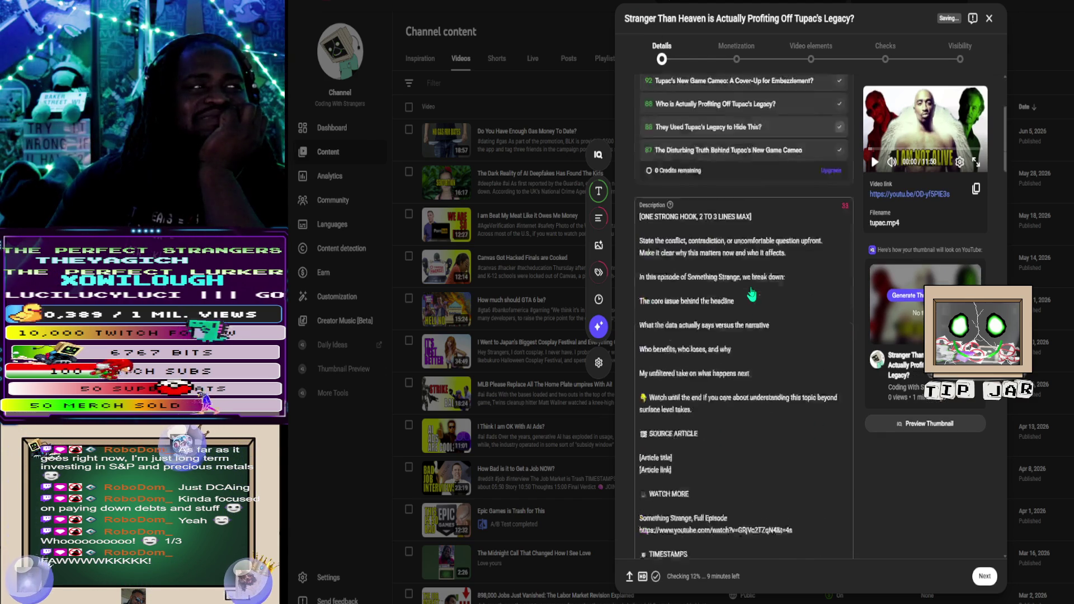
scroll(779, 194, up, 4)
scroll(779, 195, up, 2)
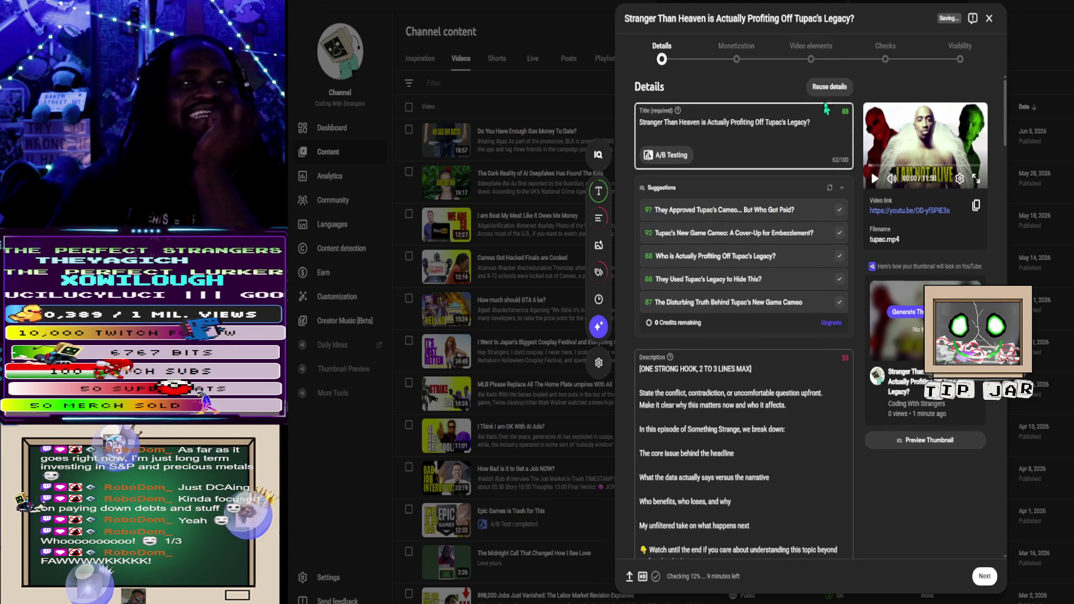
Step: Reuse the details from the 'Do You Have Enough Gas Money To Date?' video for this upload
click(839, 90)
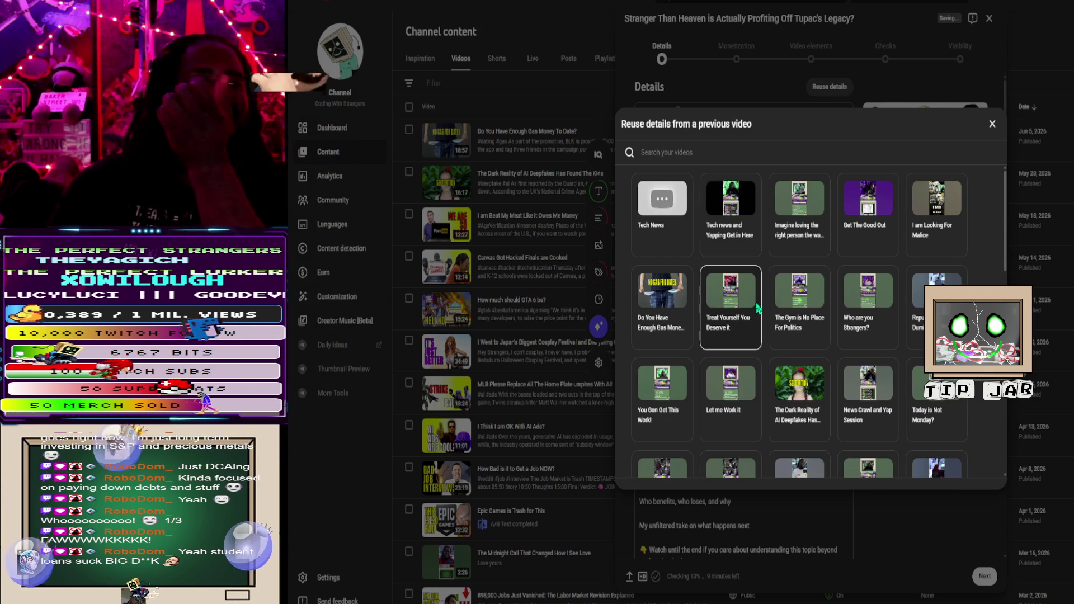
click(669, 291)
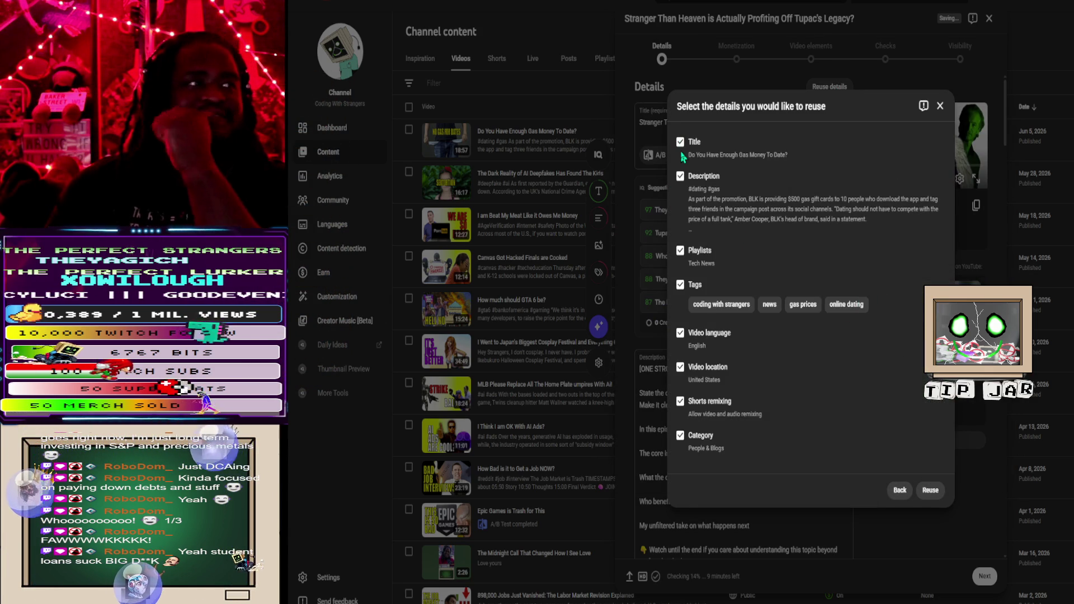
click(931, 491)
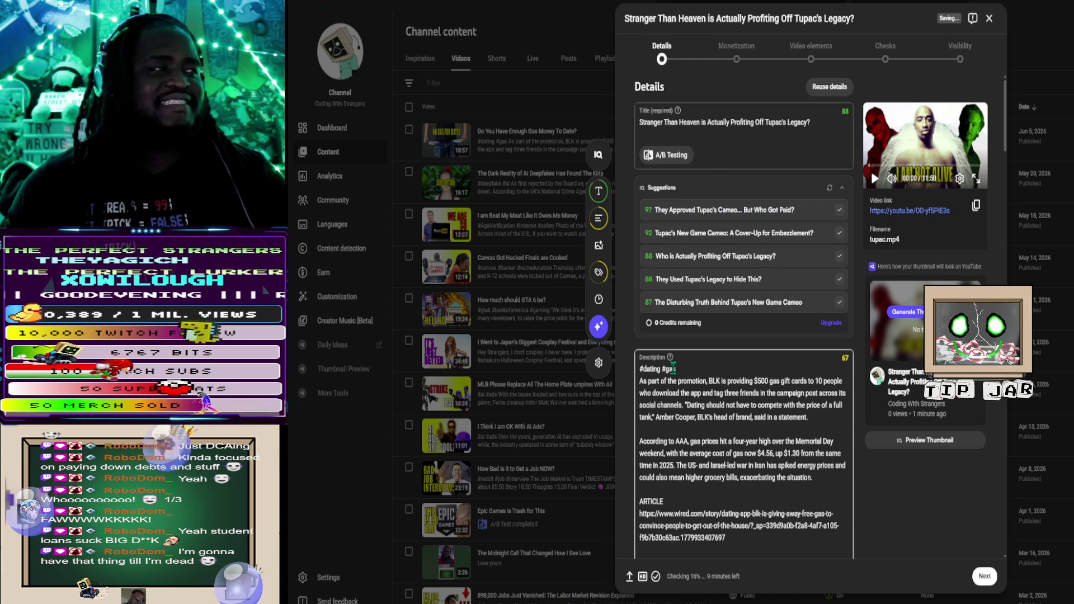
Step: Replace the opening hashtags #dating #gas with #tupac #snoopdogg in the description
double_click(653, 367)
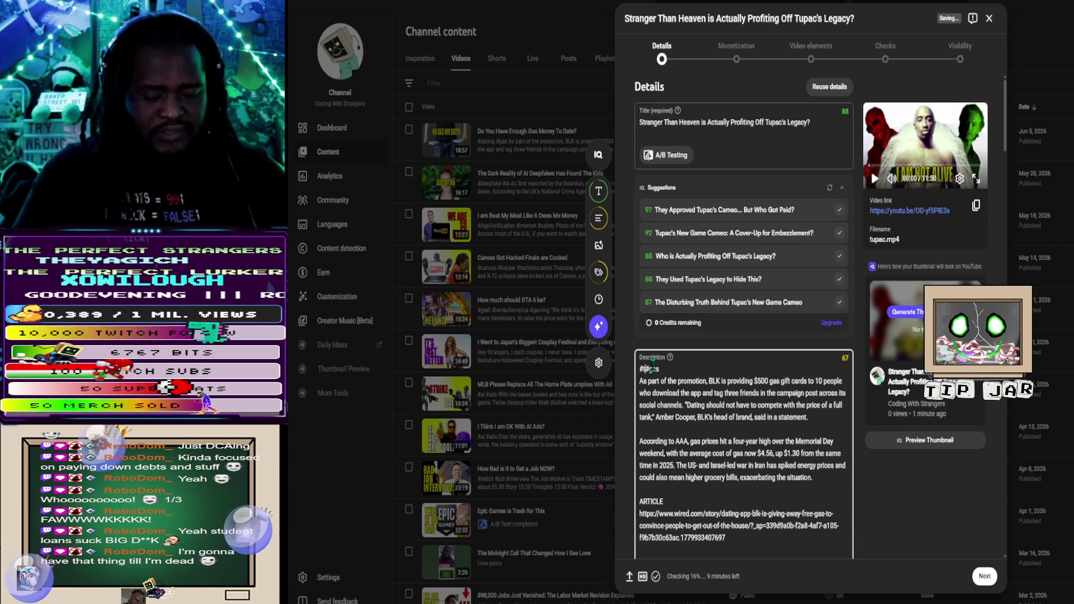
text(tupac)
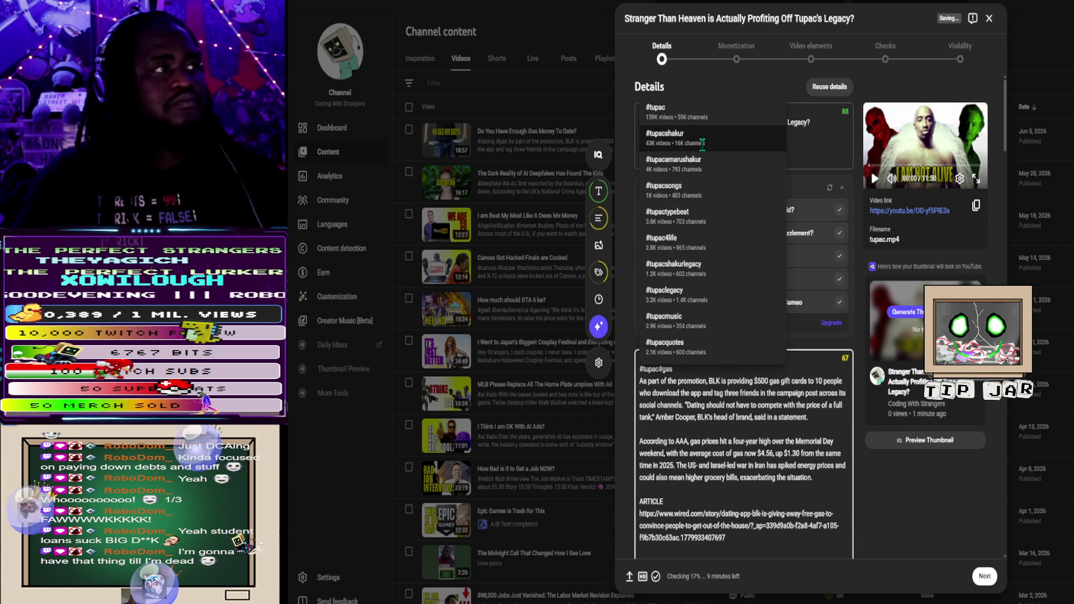
key(Escape)
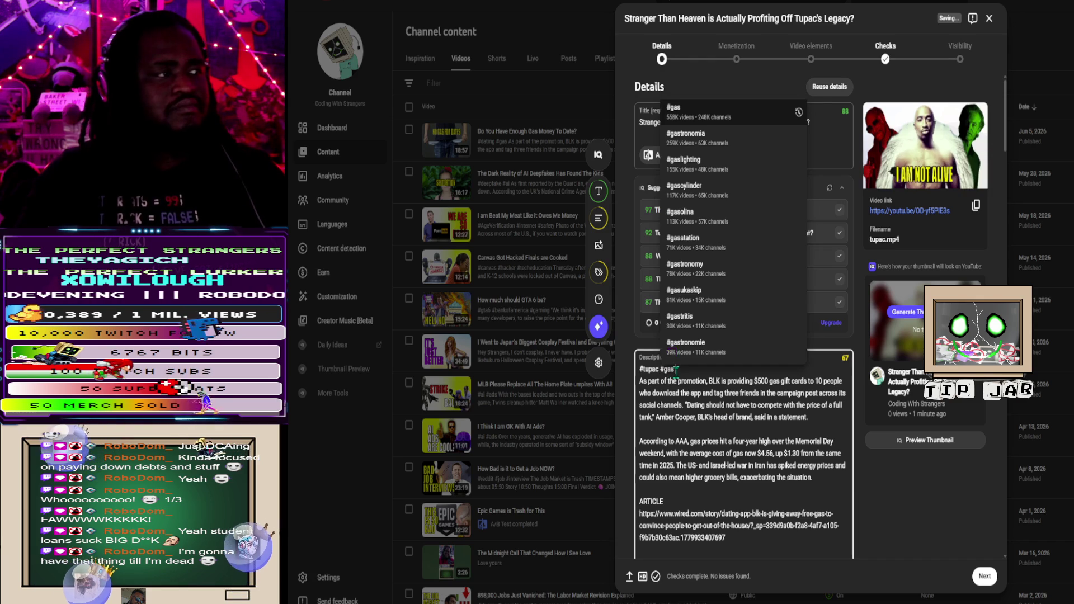
key(Escape)
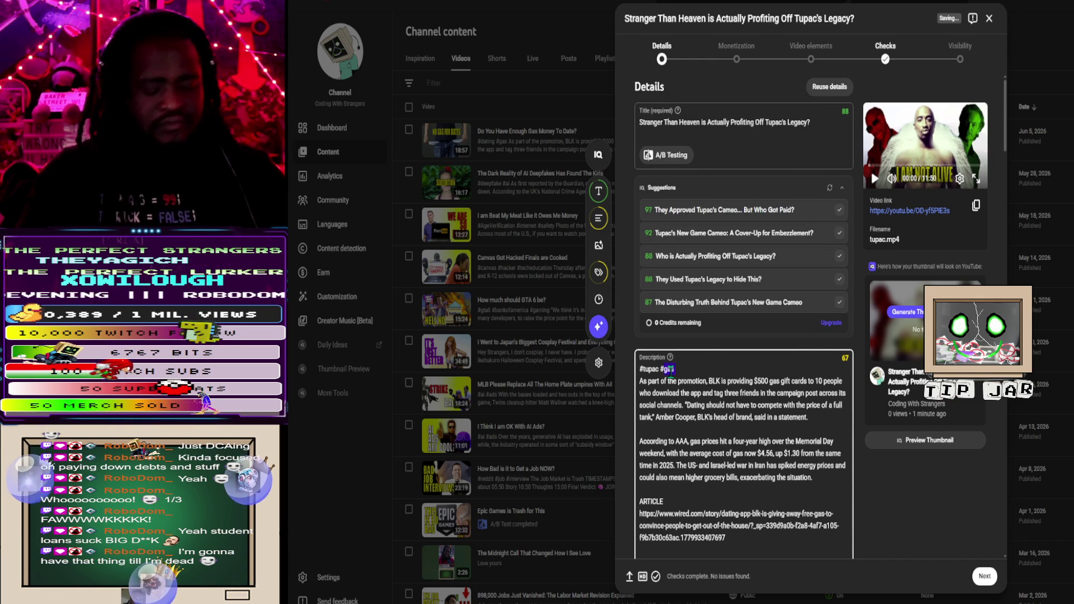
text(snoop)
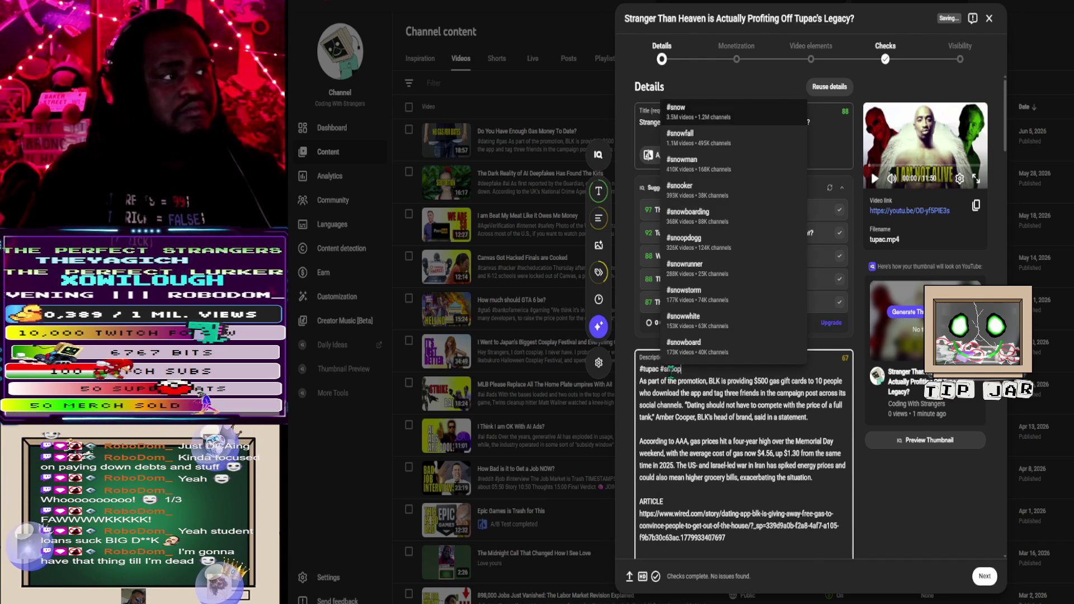
key(Return)
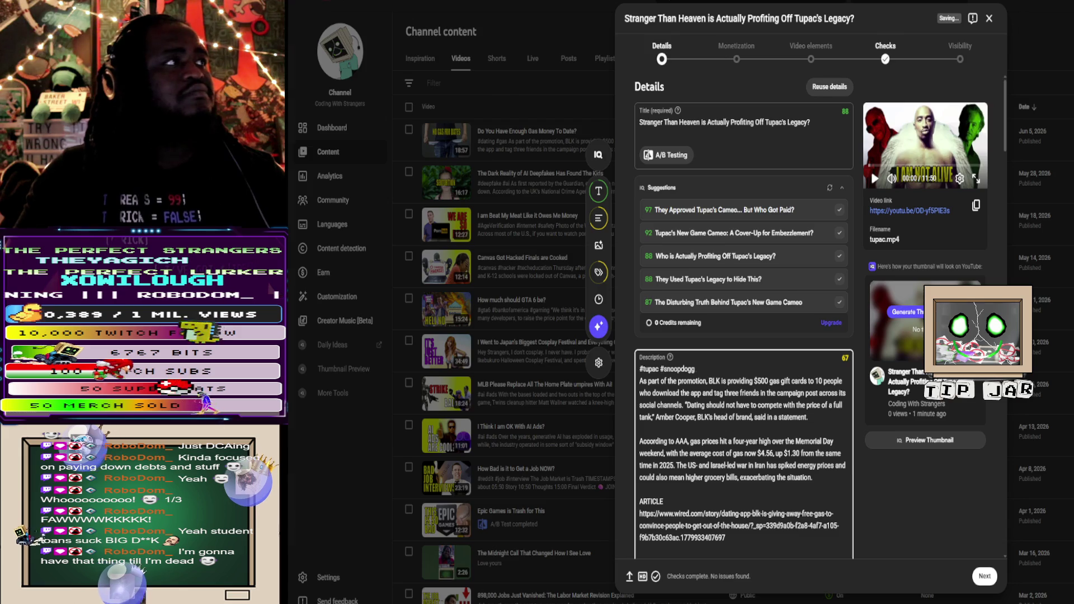
key(alt+Tab)
scroll(561, 239, down, 6)
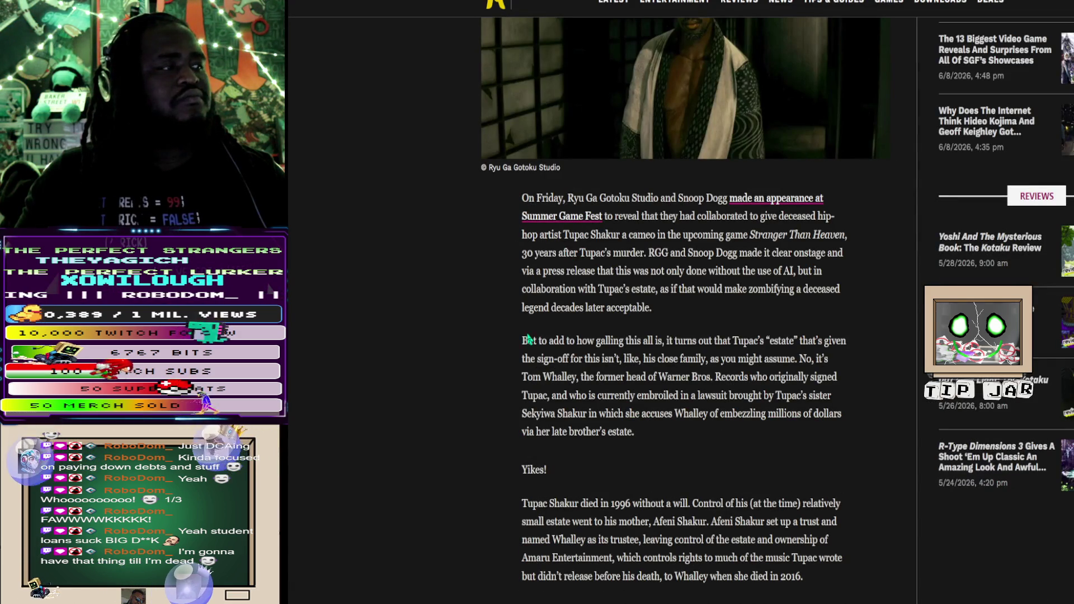
Step: Select the Kotaku passage from 'RGG and Snoop Dogg…' through 'Yikes!' for copying
mouse_move(523, 341)
mouse_down()
mouse_move(616, 359)
mouse_move(576, 376)
mouse_up()
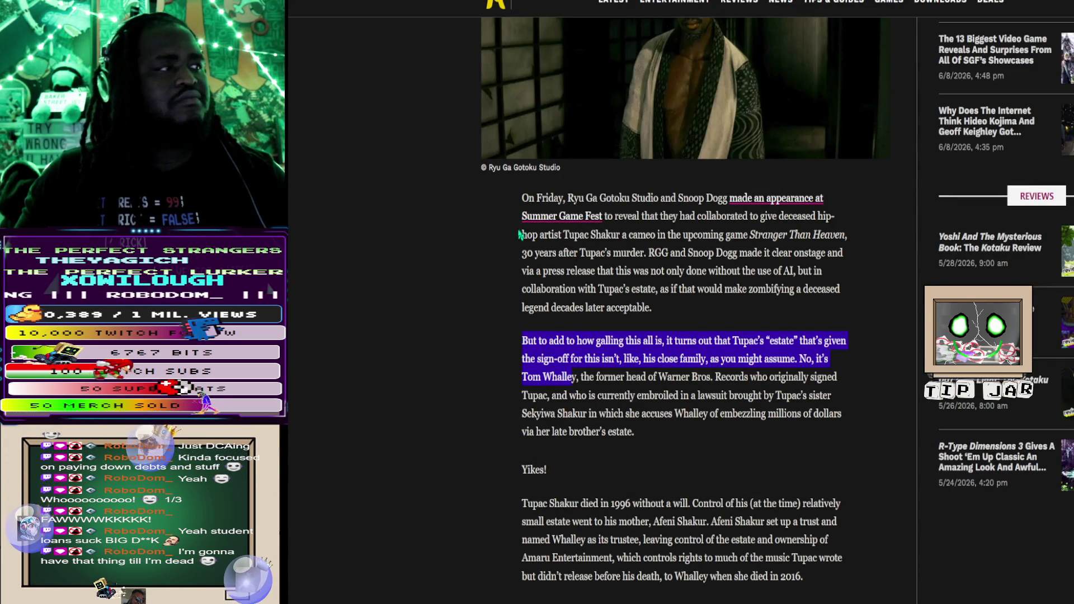
click(523, 342)
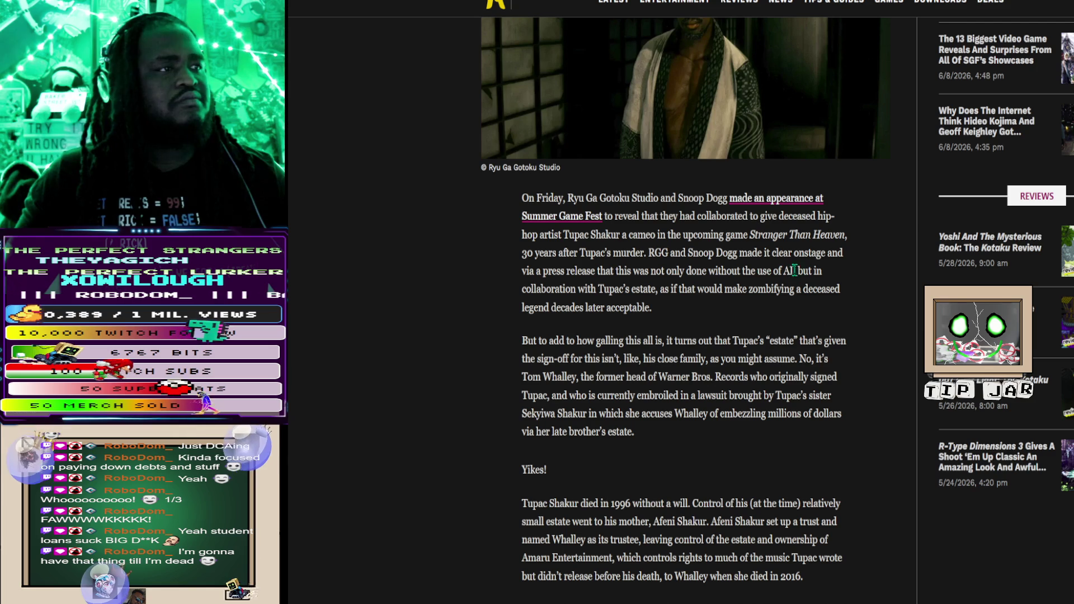
drag(648, 255, 669, 450)
key(ctrl+c)
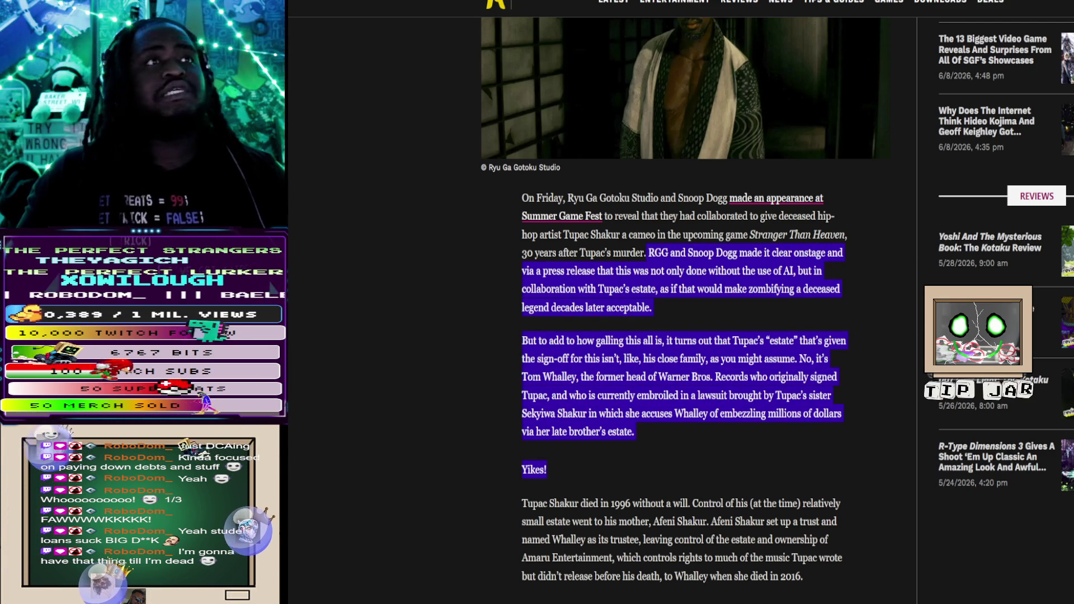
key(alt+Tab)
scroll(661, 518, down, 3)
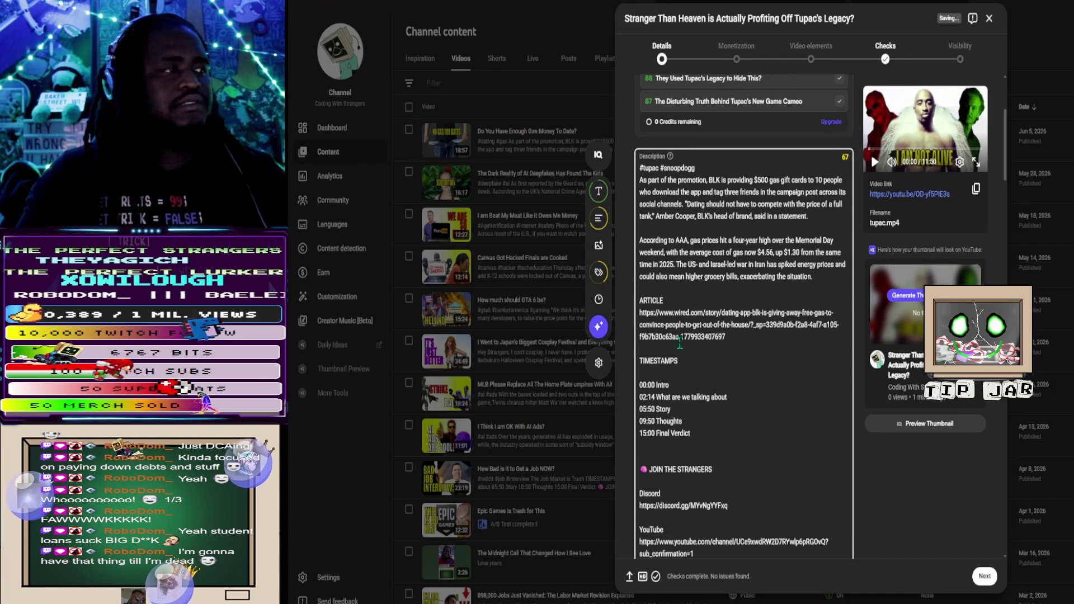
Step: Paste the Kotaku excerpt over the old gas gift-card paragraphs and dismiss the punctuation suggestion
click(814, 276)
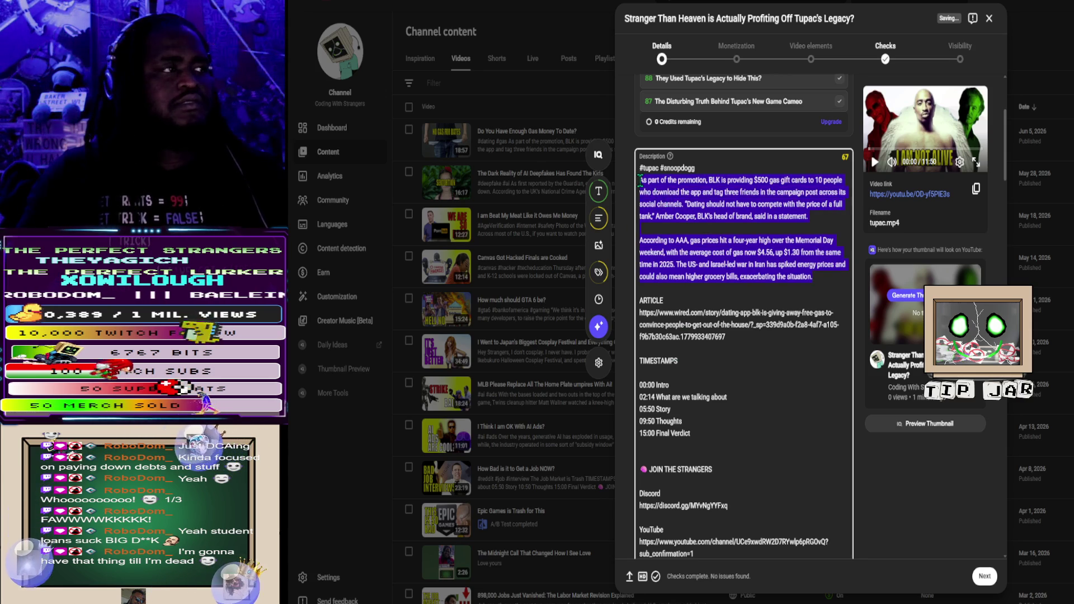
key(ctrl+v)
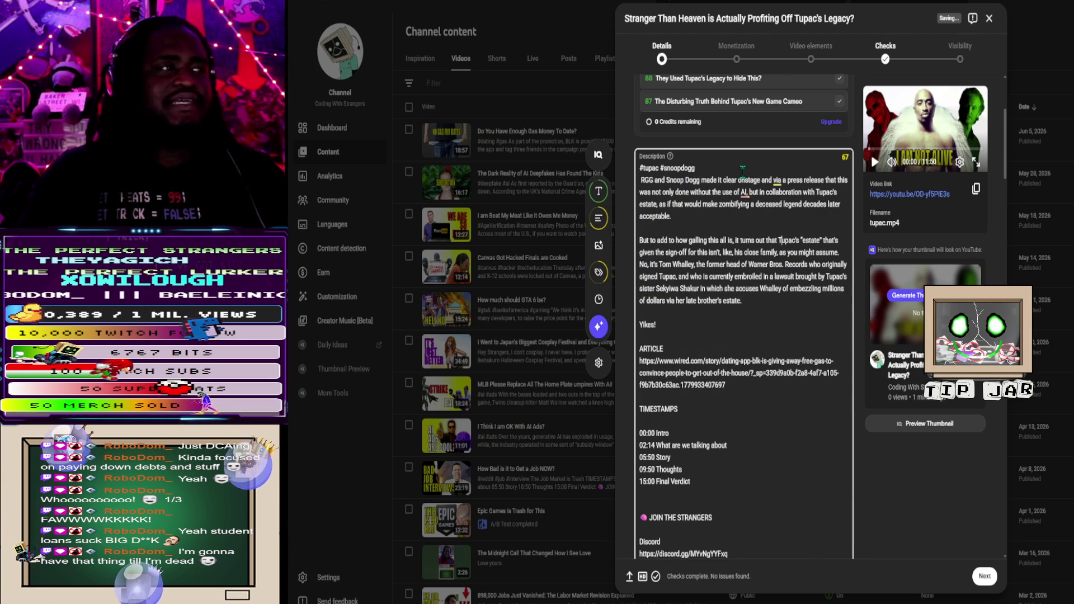
mouse_move(742, 196)
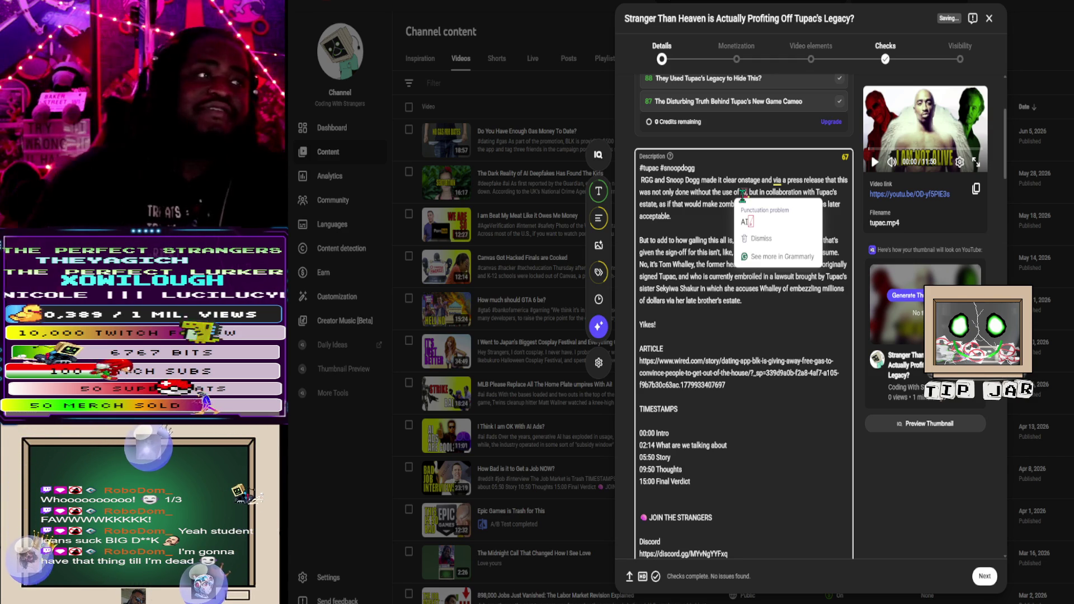
click(462, 156)
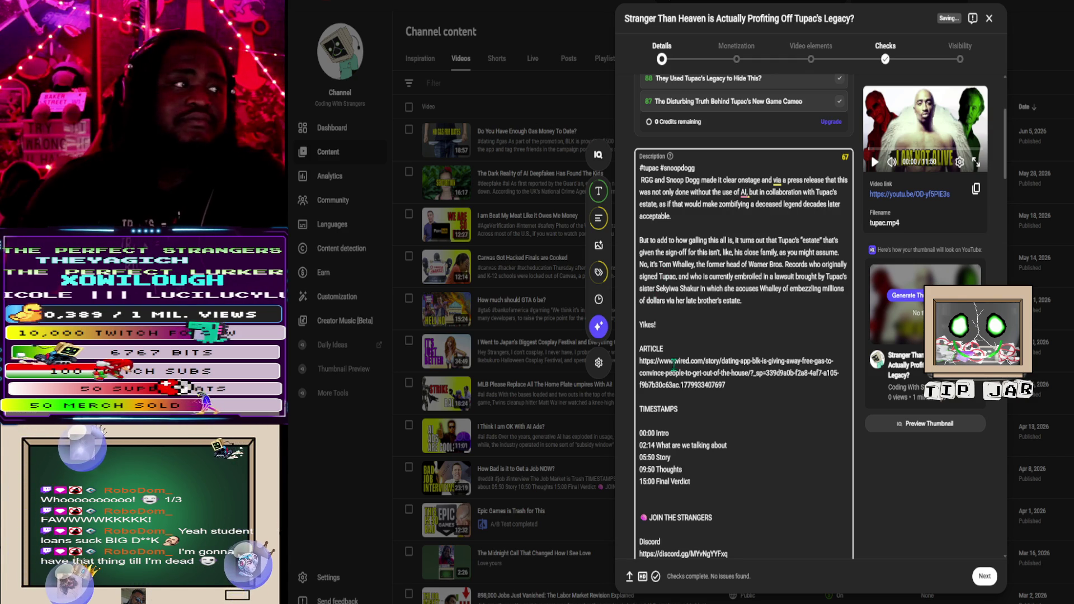
key(alt+Tab)
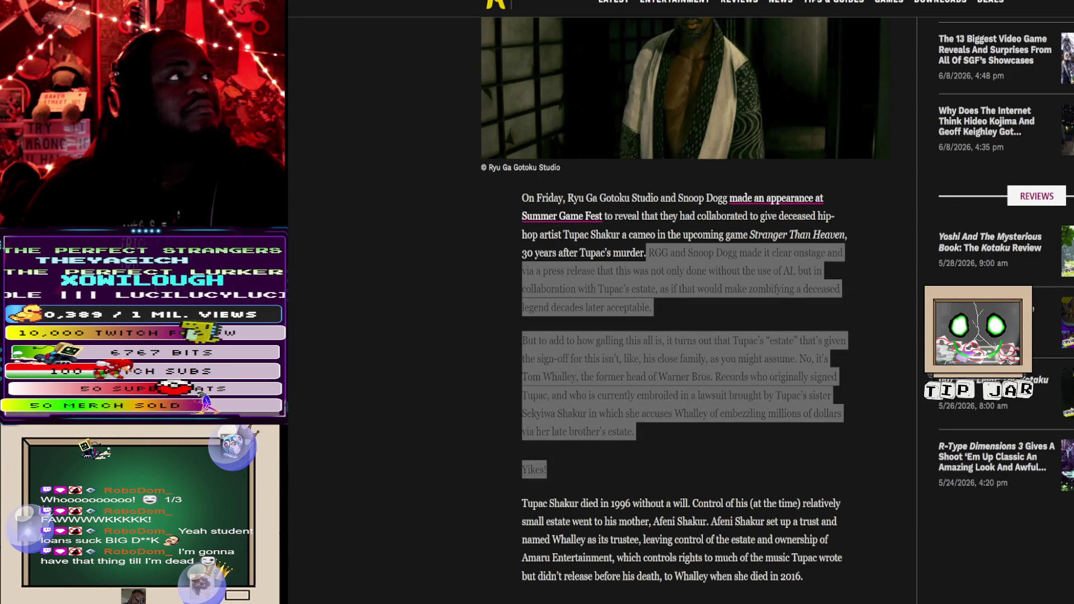
Step: Copy the Kotaku article URL and paste it over the wired.com link in the description
right_click(528, 0)
key(Escape)
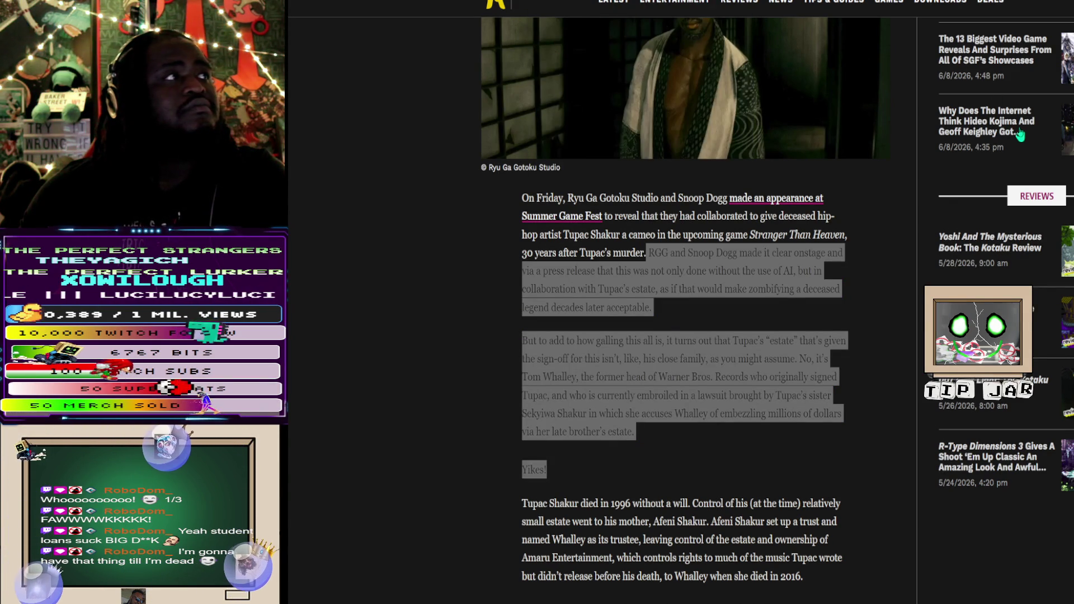
key(alt+Tab)
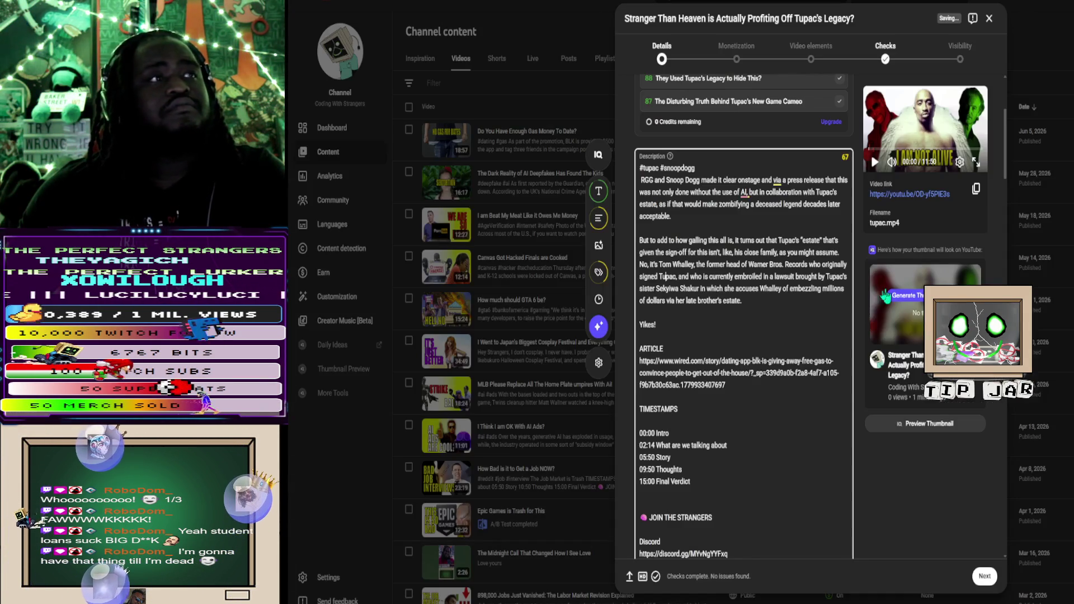
drag(639, 385, 643, 361)
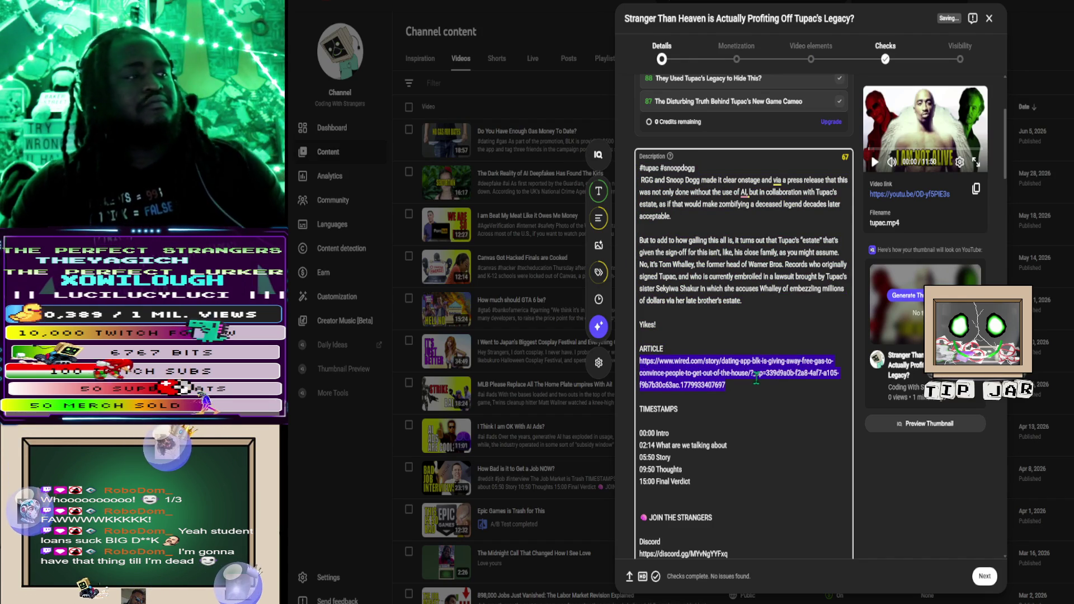
key(ctrl+v)
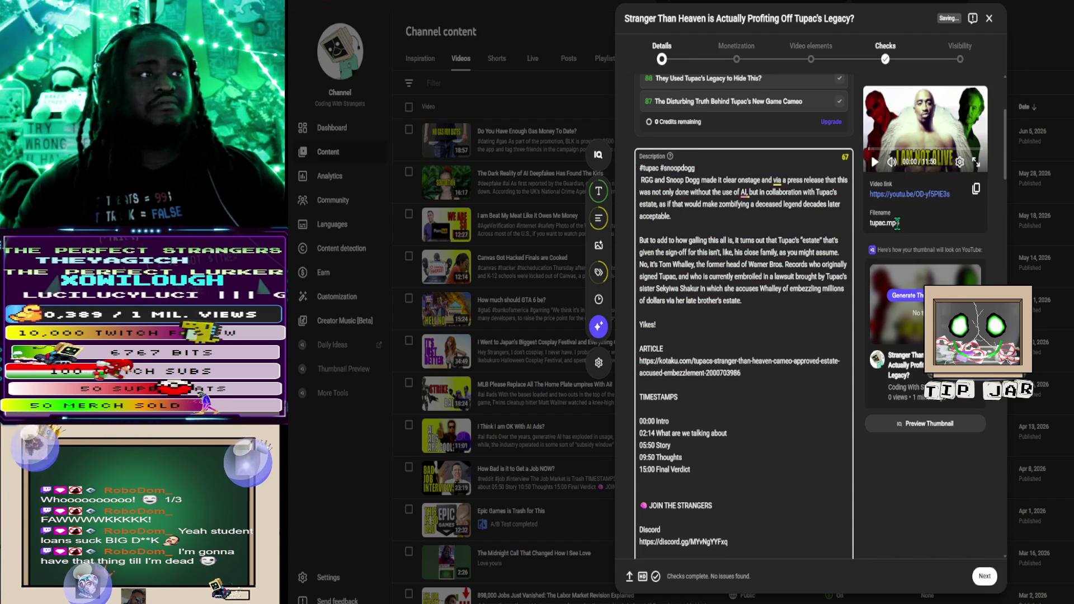
Step: Retime the description chapters to 09:00 Final Verdict and 07:50 Thoughts
scroll(902, 241, down, 1)
scroll(835, 302, down, 2)
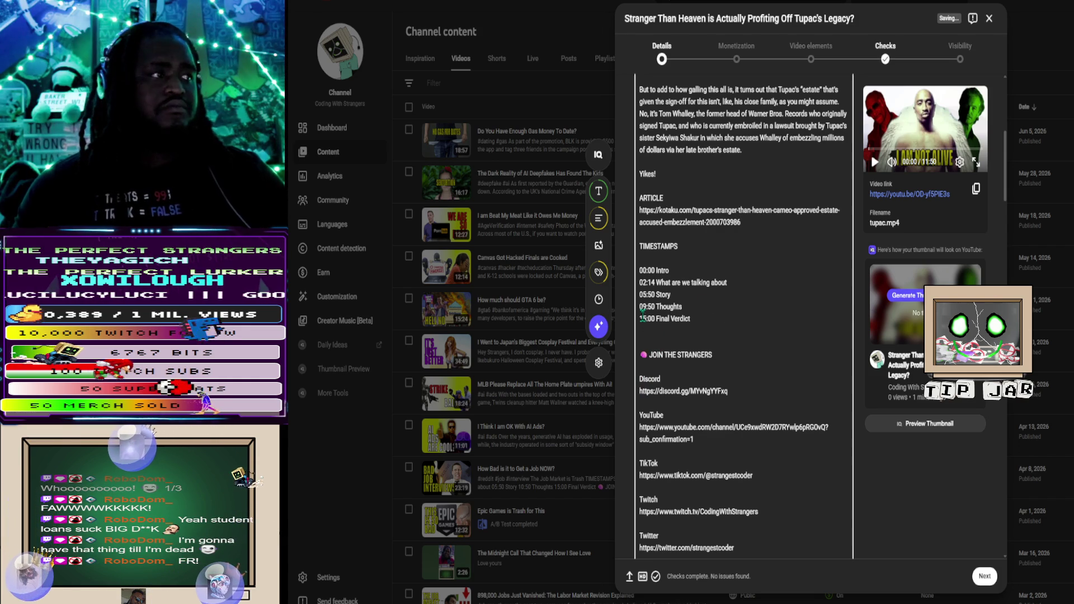
key(BackSpace)
key(Delete)
text(09)
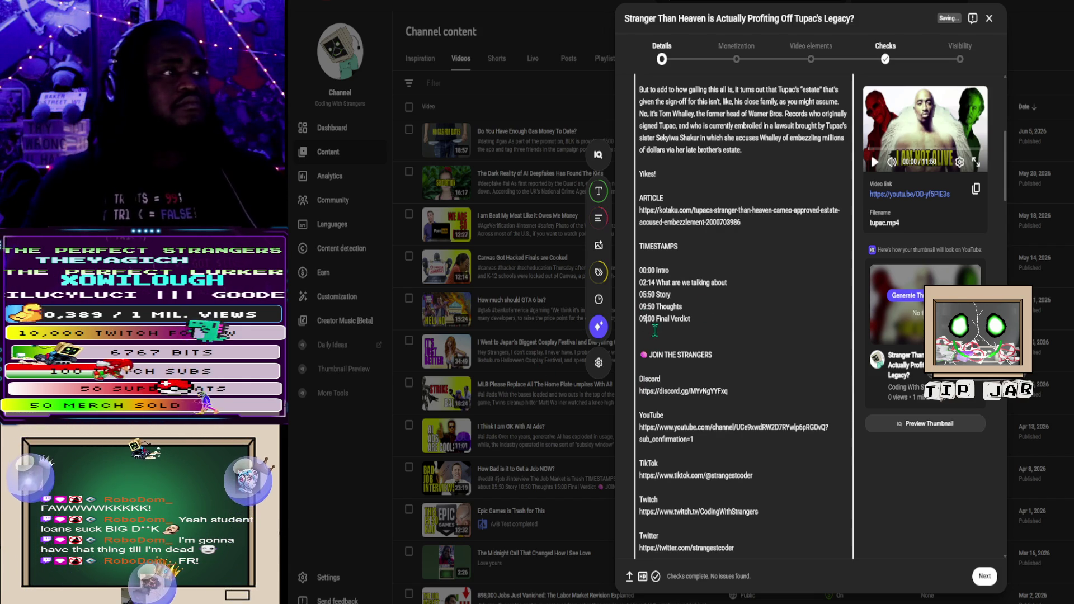
click(643, 306)
text(7)
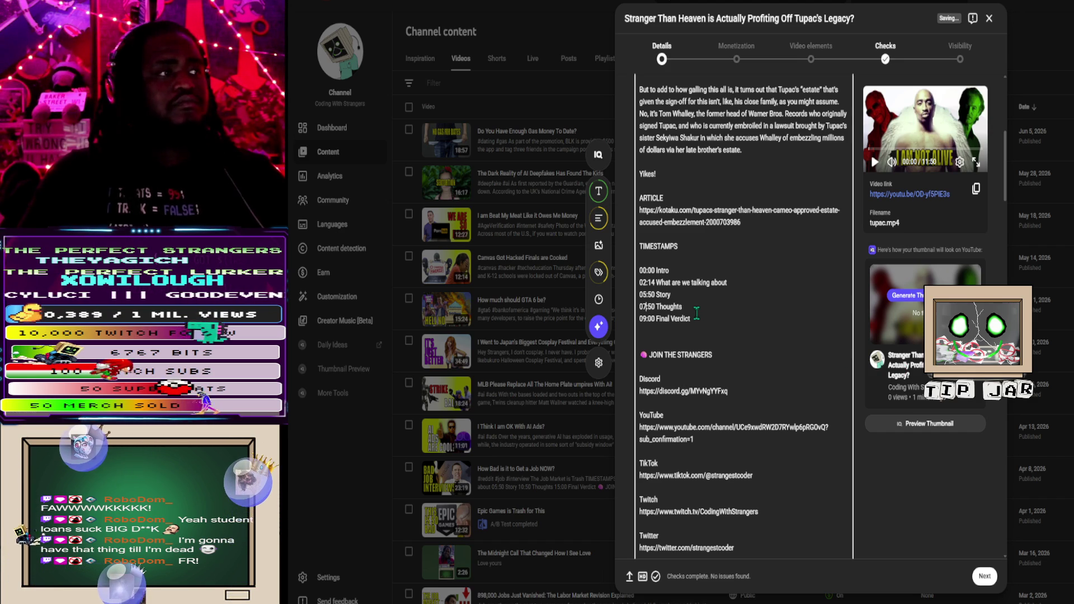
scroll(705, 289, down, 10)
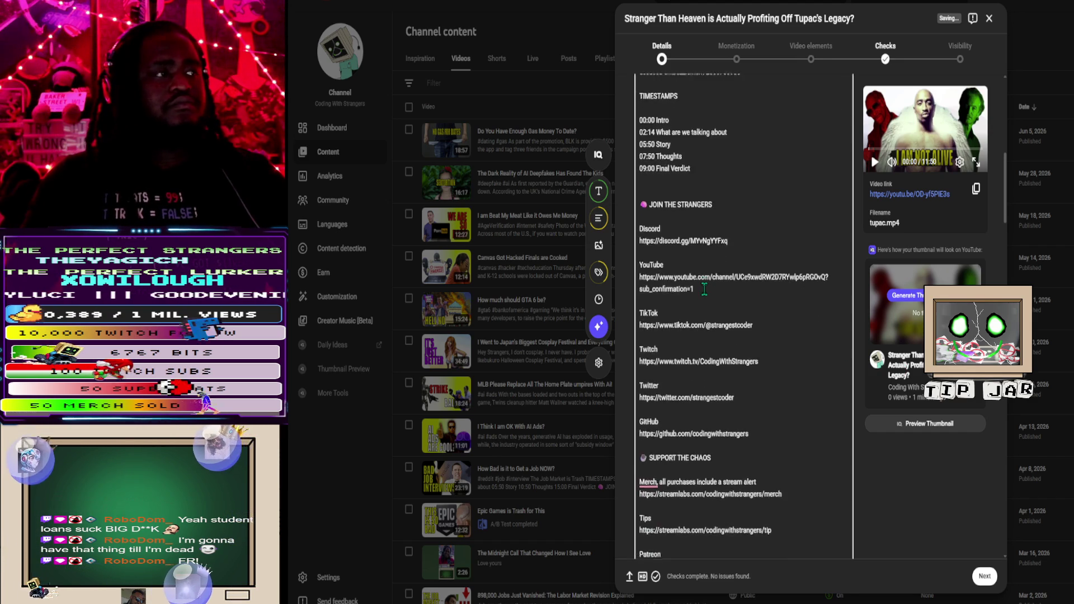
scroll(704, 291, down, 10)
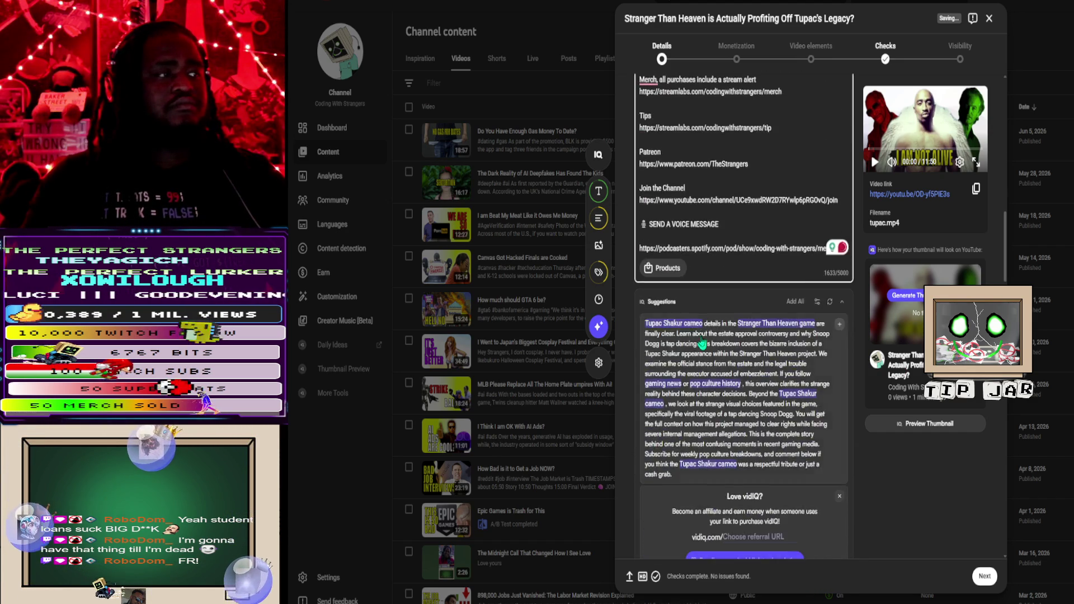
scroll(703, 345, down, 10)
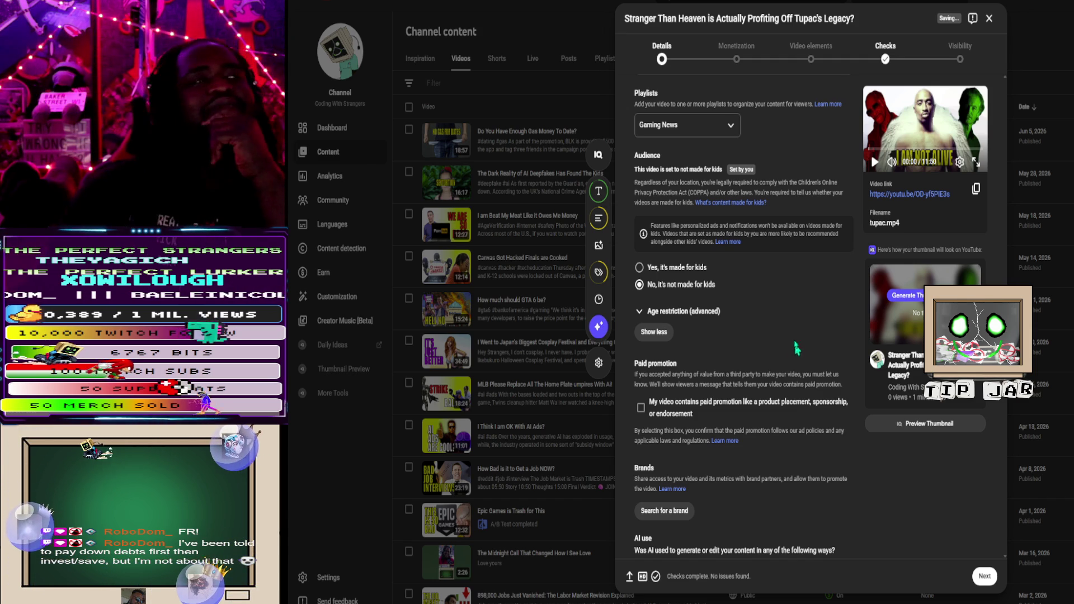
Step: Answer No to the AI use question about generated or altered content
scroll(737, 255, down, 3)
scroll(721, 273, down, 4)
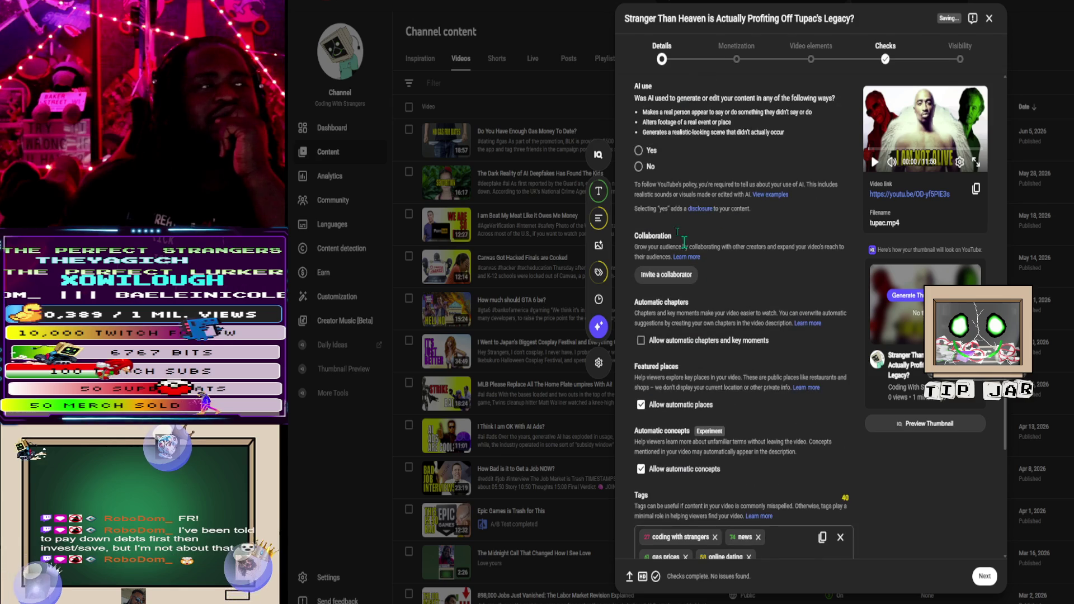
click(638, 168)
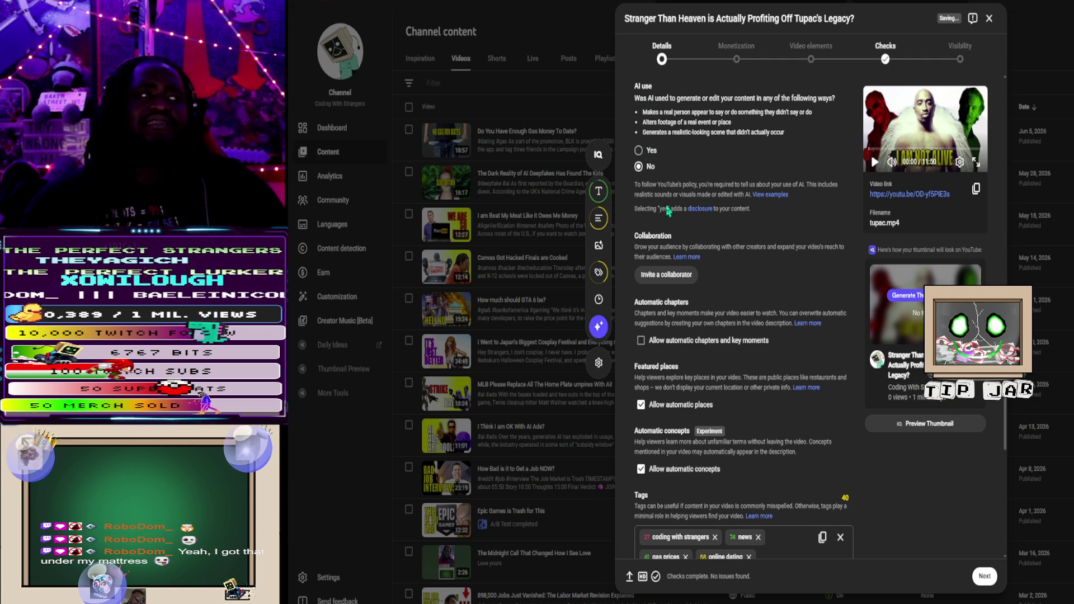
scroll(674, 349, down, 5)
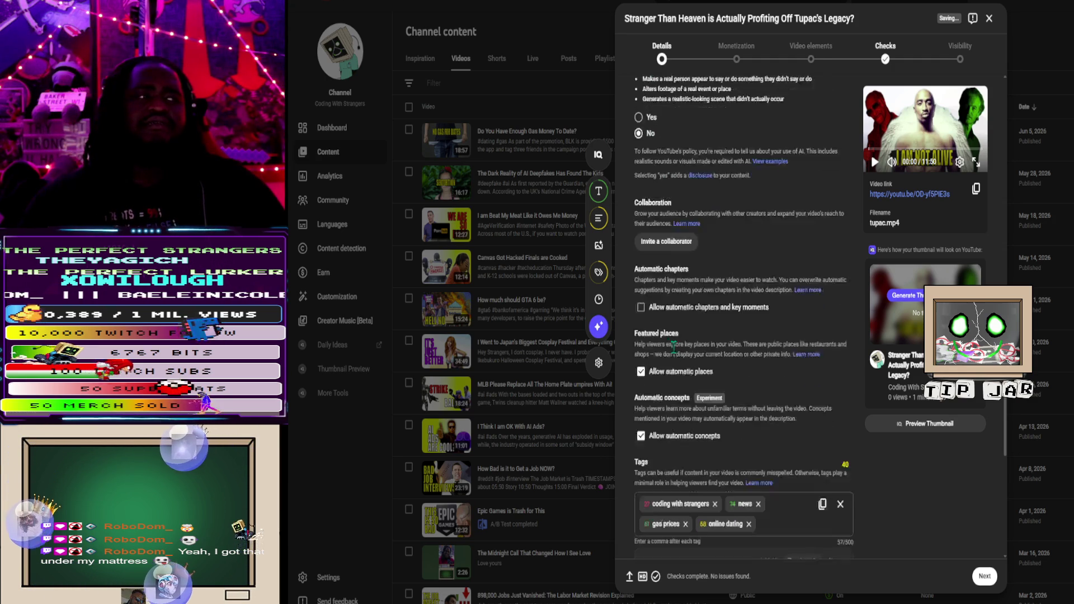
Step: Remove the online dating, gas prices, news and accidental URL tags, leaving only coding with strangers
click(749, 306)
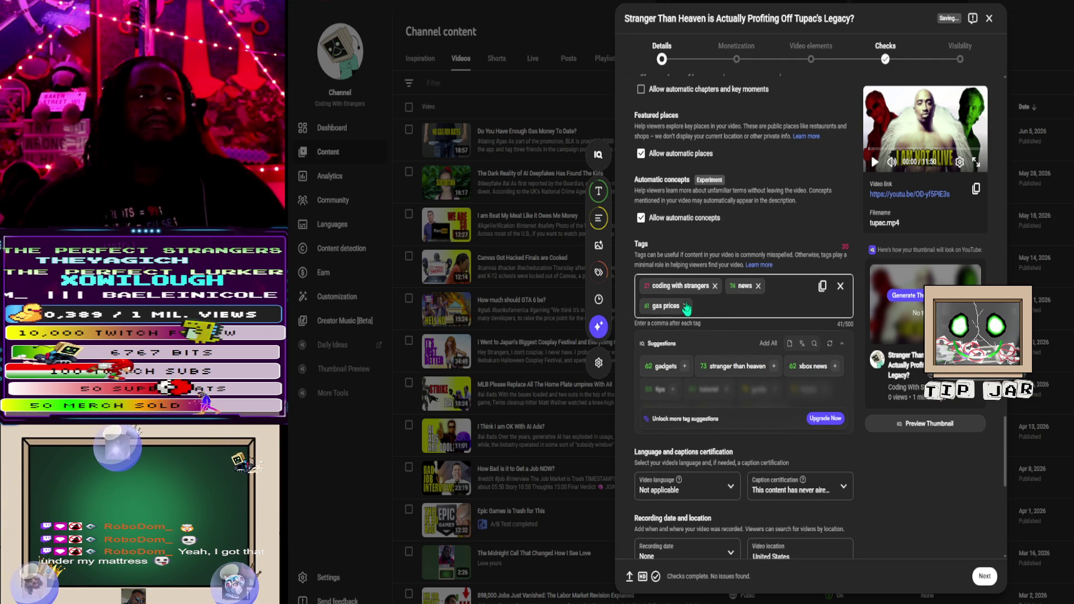
click(686, 307)
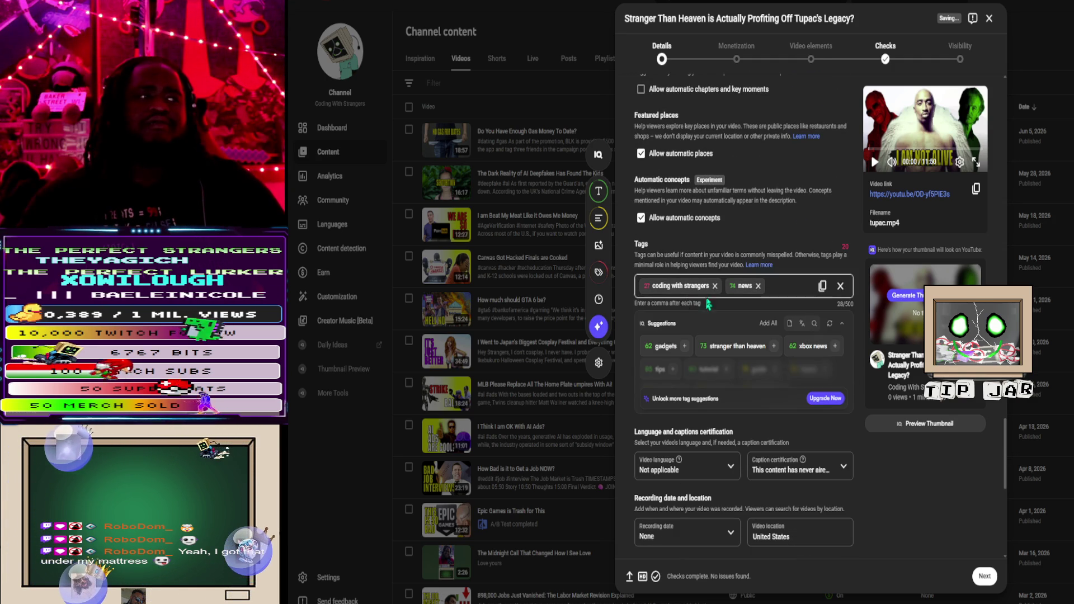
click(759, 287)
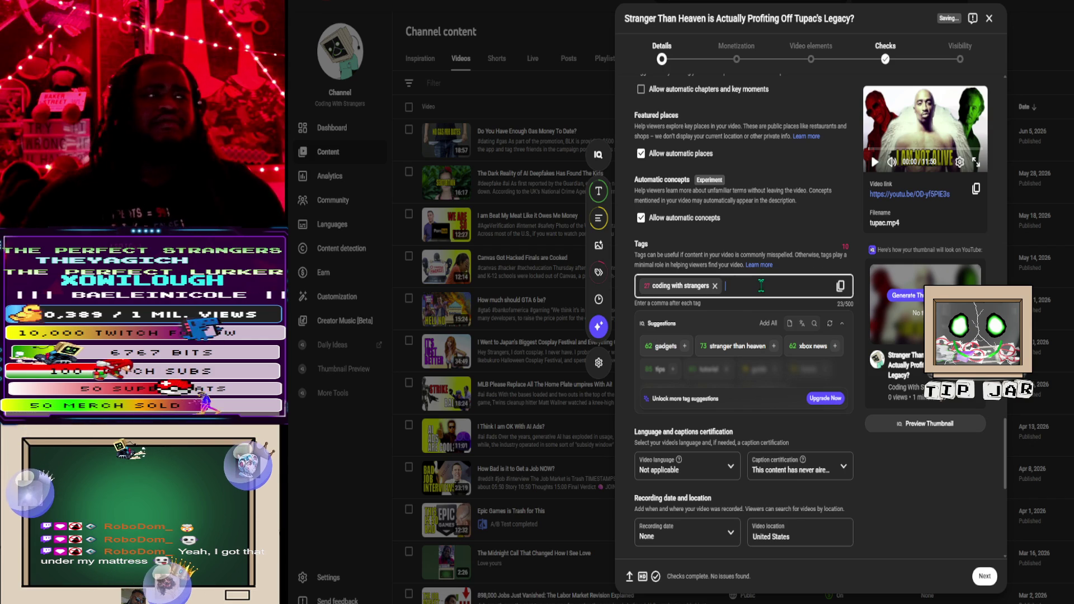
key(ctrl+v)
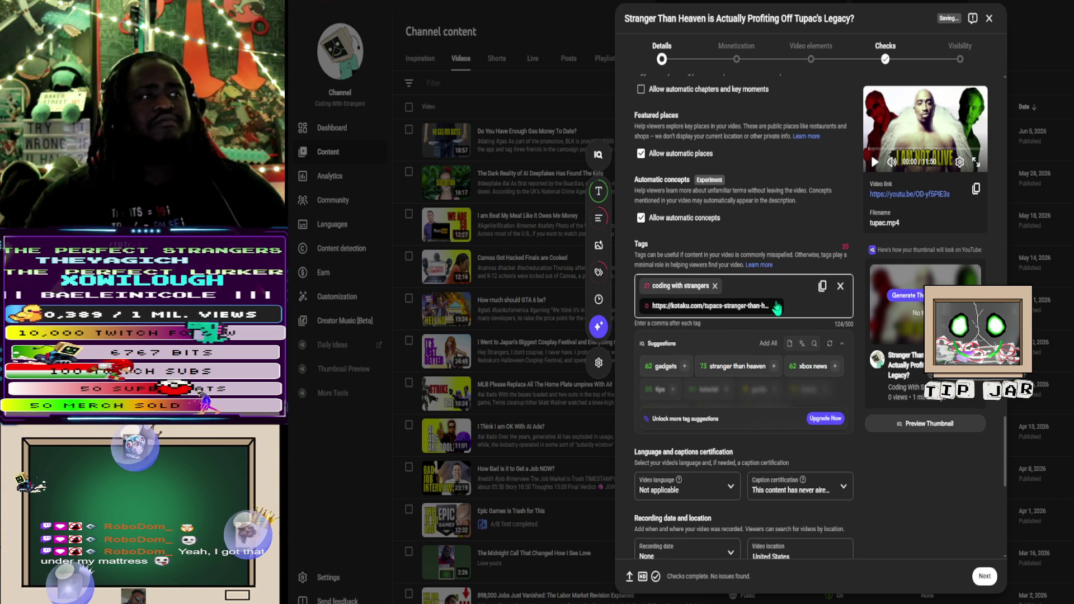
click(777, 306)
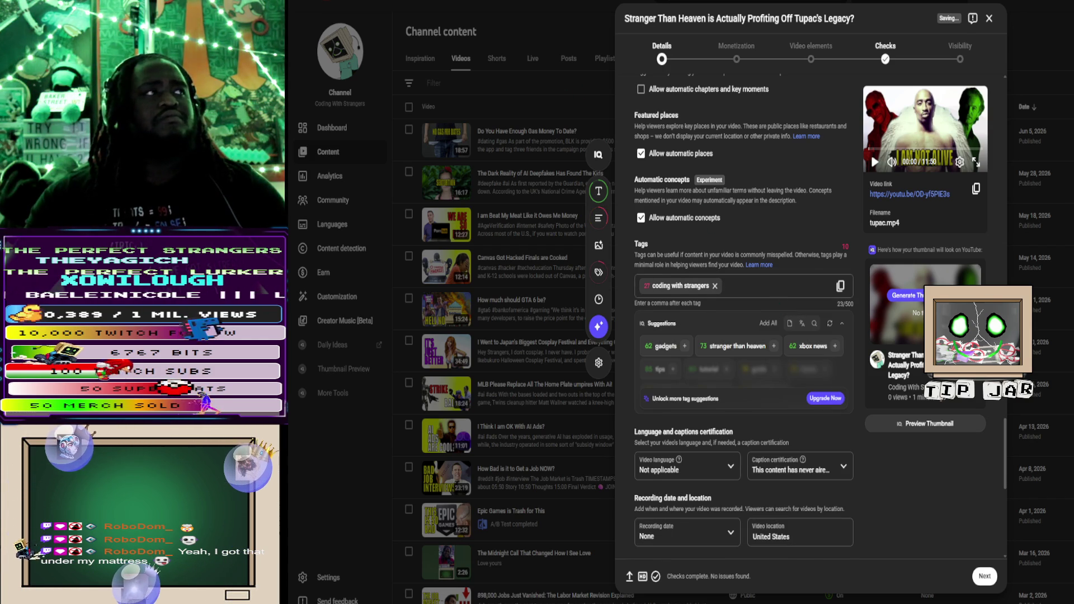
key(alt+Tab)
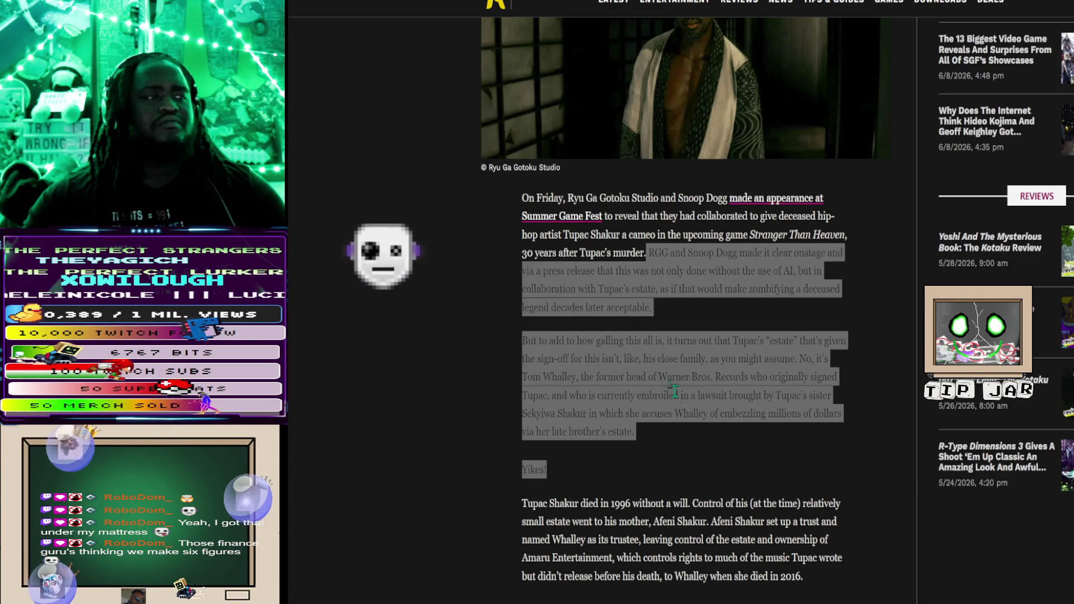
Step: Copy the former Warner Bros. Records head's name from the Kotaku article
click(551, 377)
drag(522, 376, 577, 376)
key(ctrl+c)
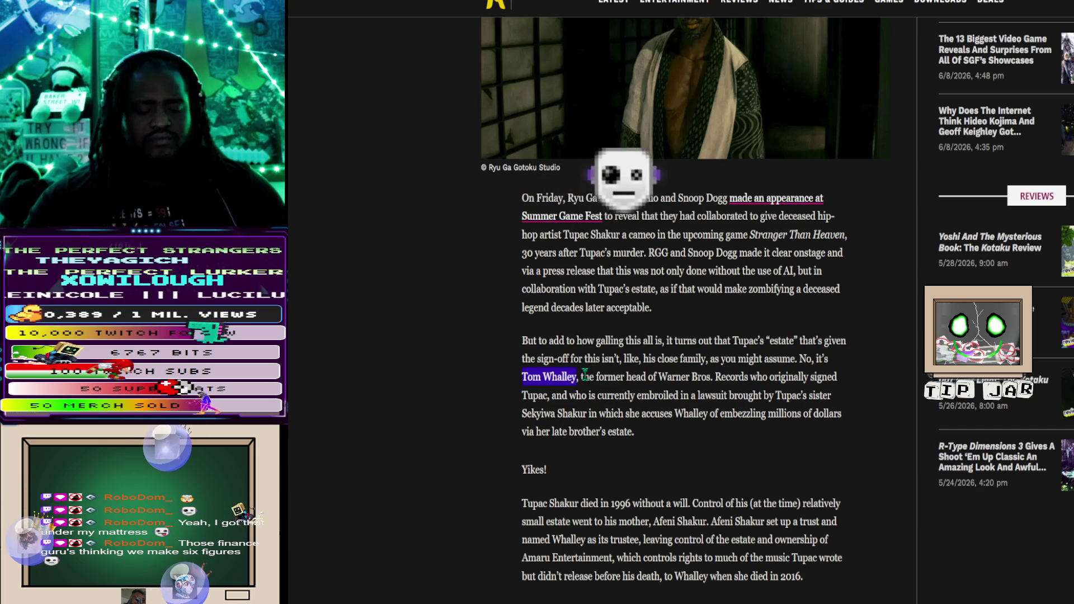
key(alt+Tab)
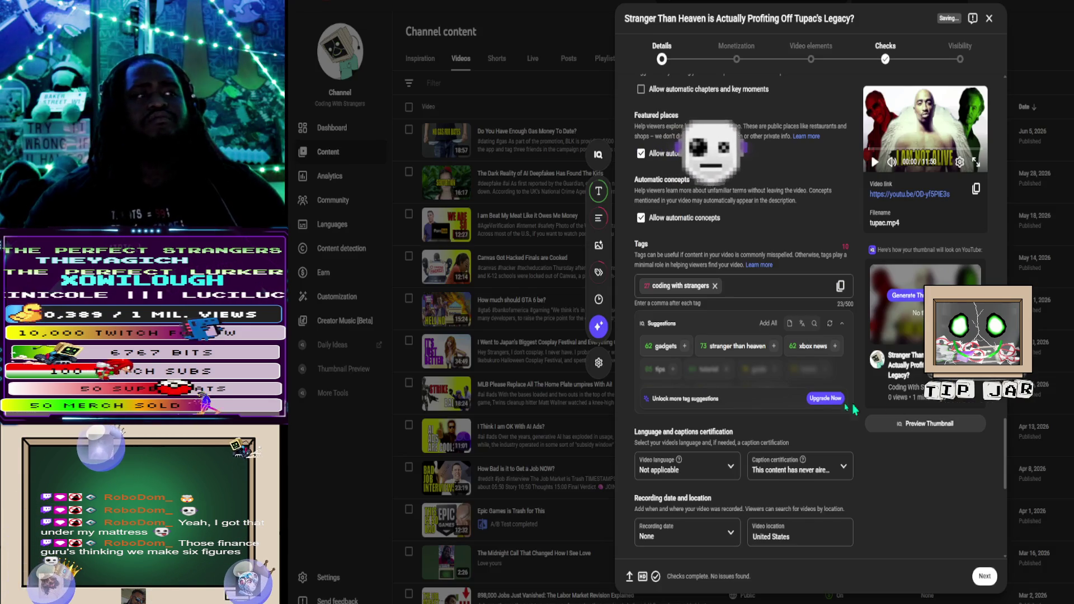
Step: Add the tags stranger than heaven, the copied executive's name, and tupac
click(755, 346)
click(759, 318)
key(ctrl+v)
key(Return)
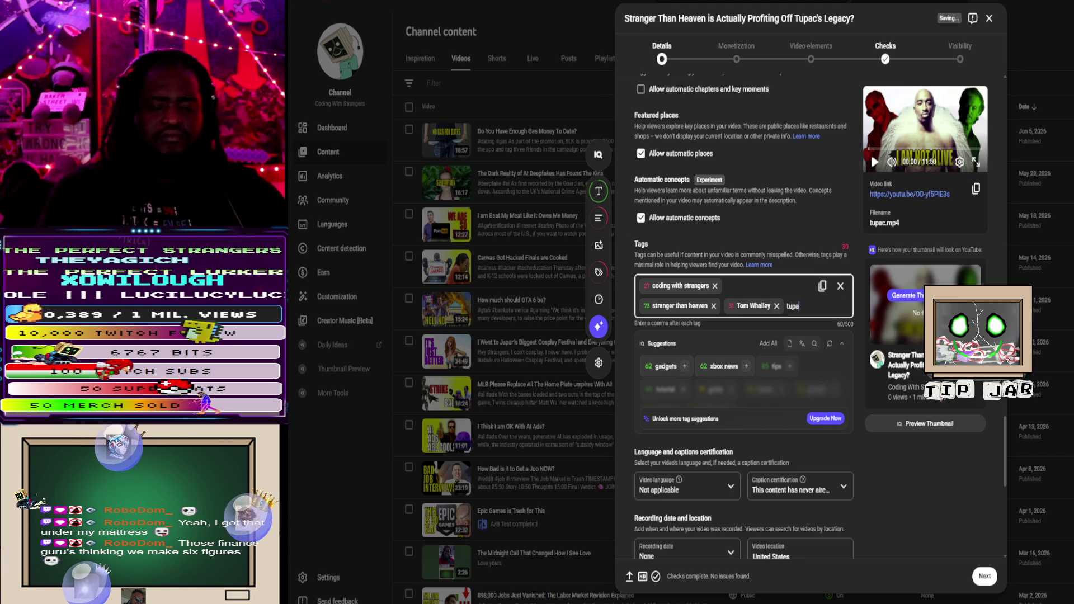
text(tupac)
key(Return)
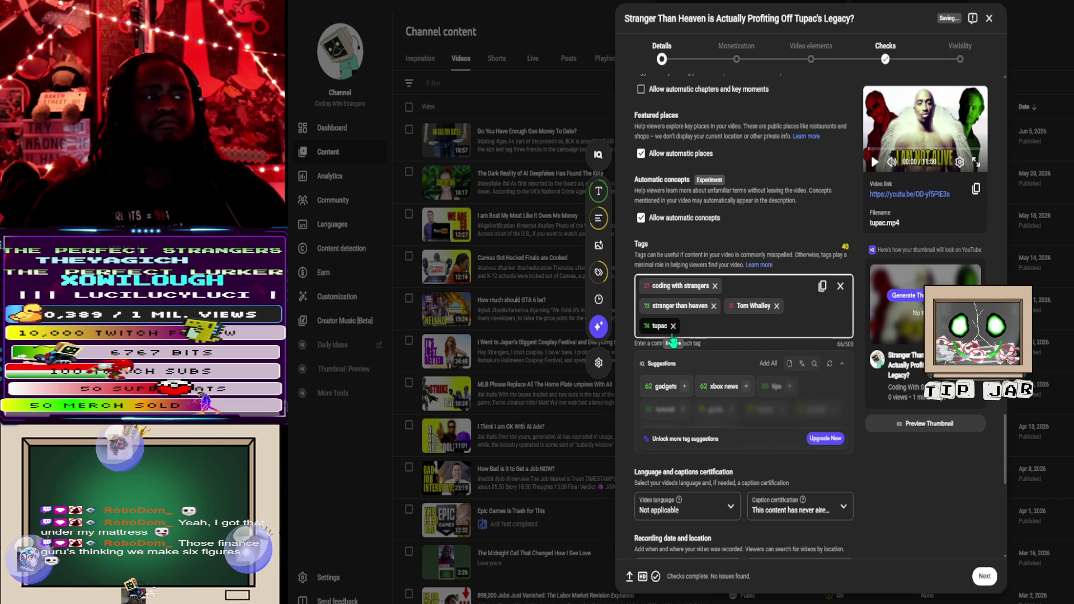
key(alt+Tab)
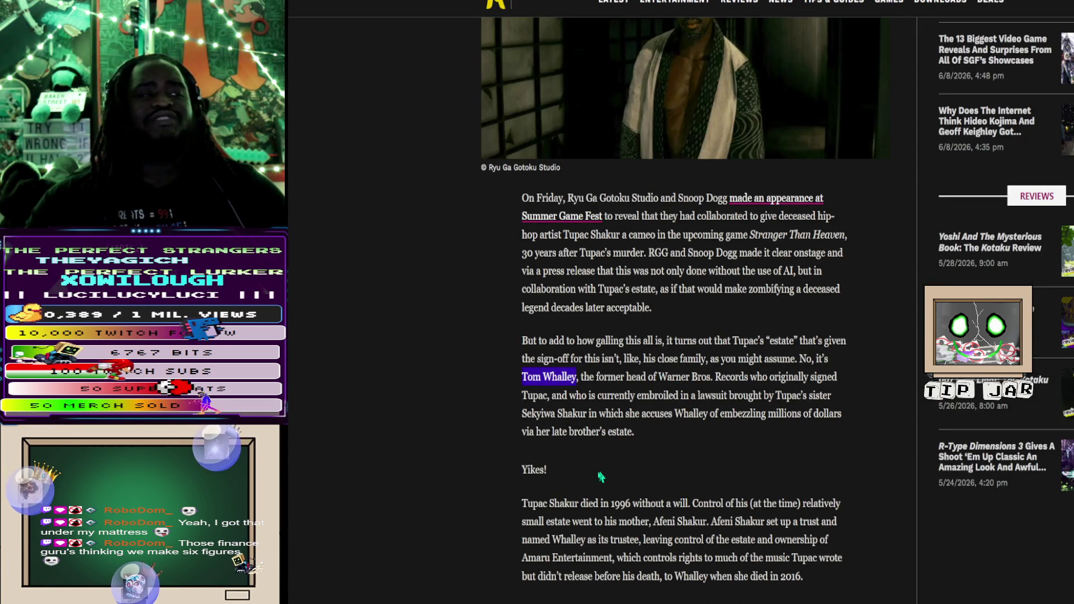
Step: Search the Kotaku article for 'Sha' to locate the mentions of Shakur
scroll(578, 406, down, 10)
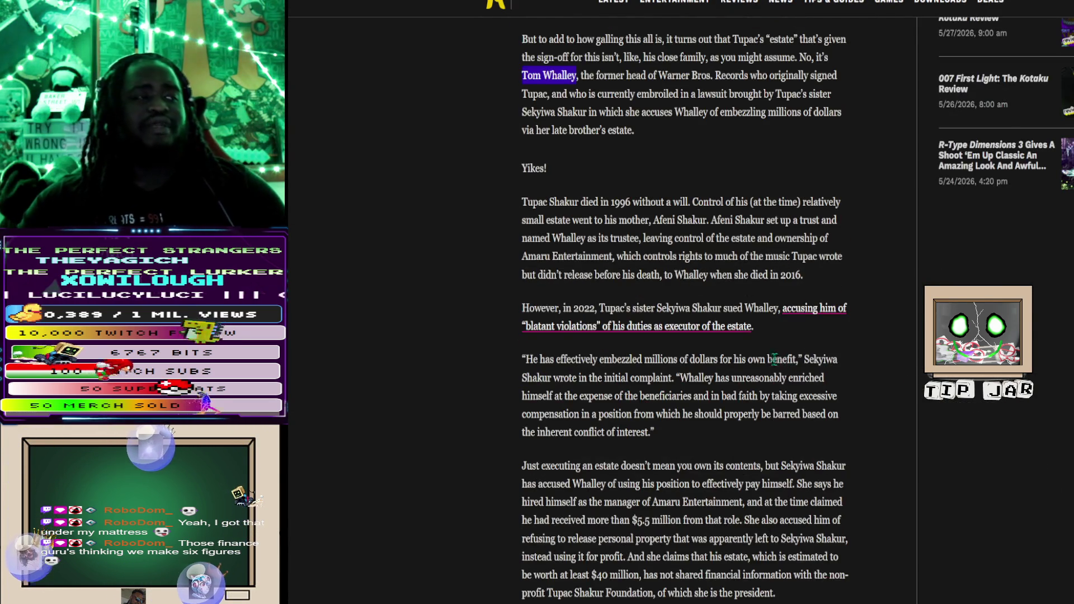
scroll(767, 365, down, 15)
scroll(735, 364, up, 5)
scroll(735, 363, up, 8)
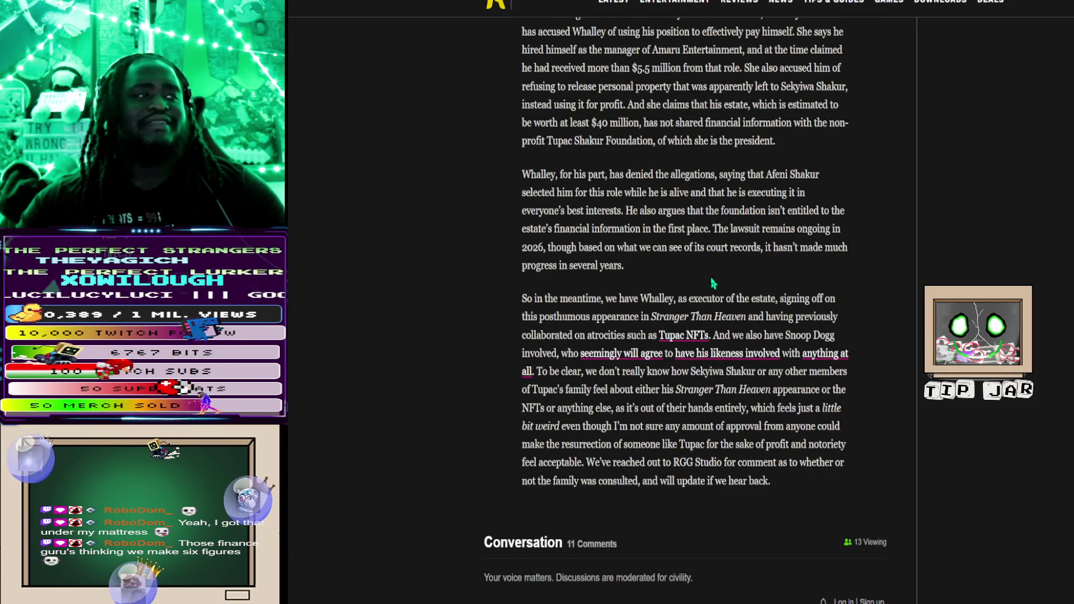
scroll(714, 282, up, 1)
scroll(711, 284, up, 4)
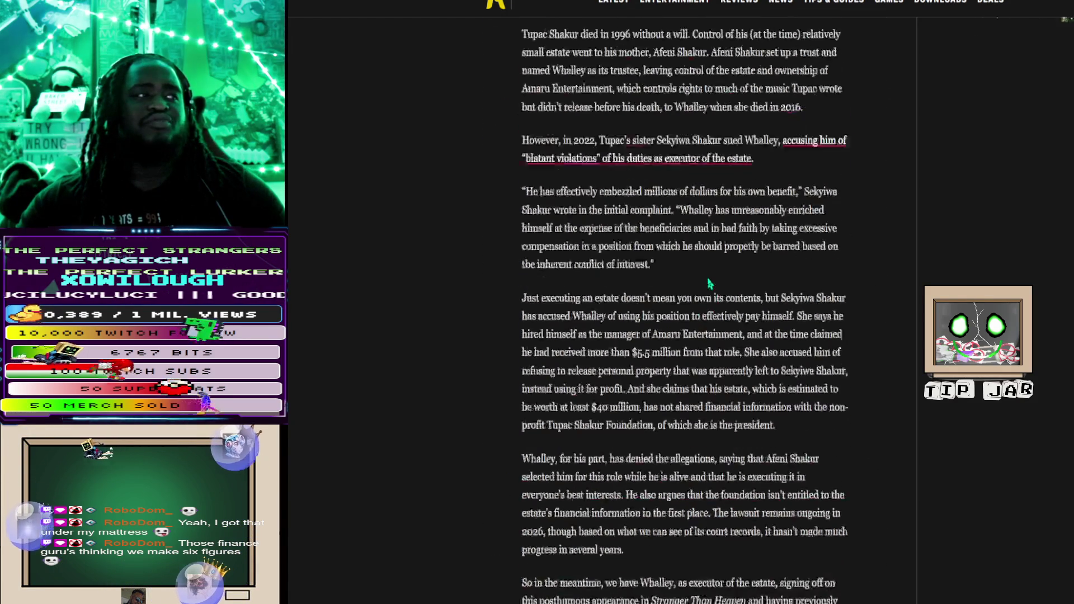
scroll(710, 285, up, 1)
scroll(707, 277, up, 5)
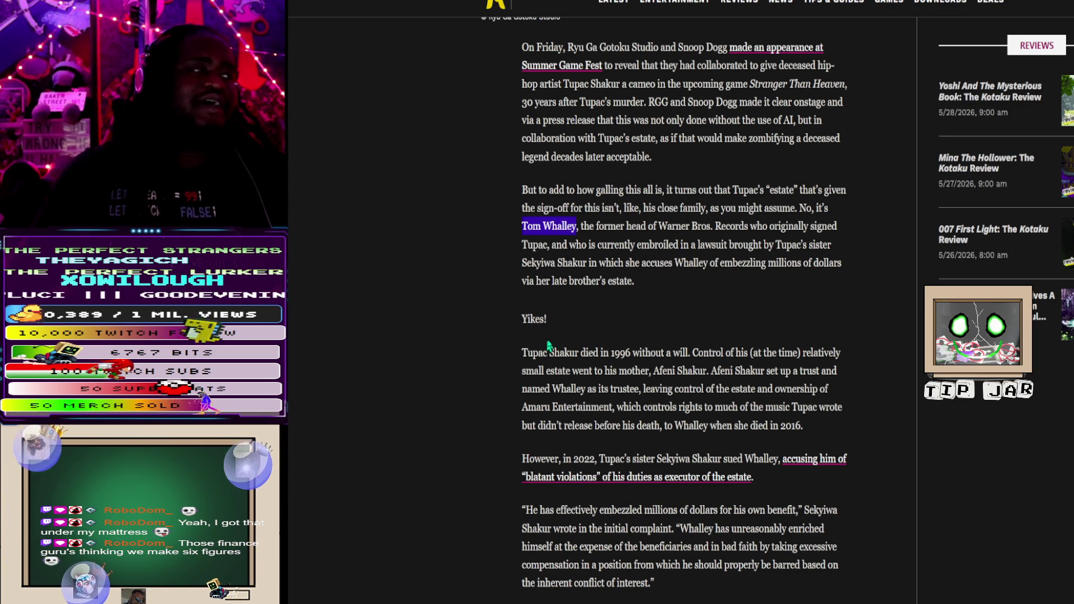
scroll(648, 372, down, 3)
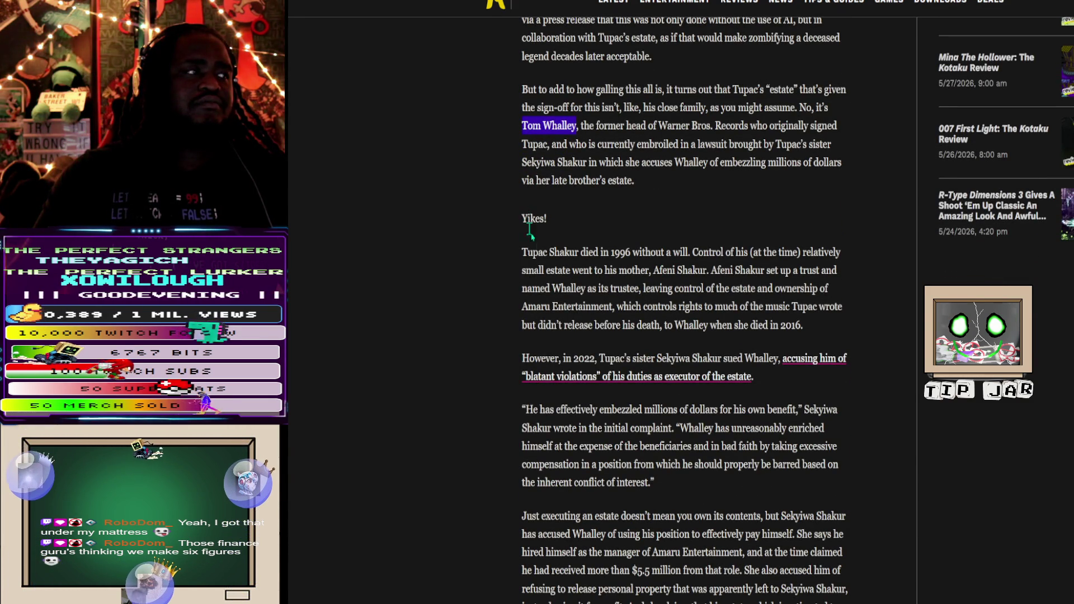
scroll(773, 254, up, 3)
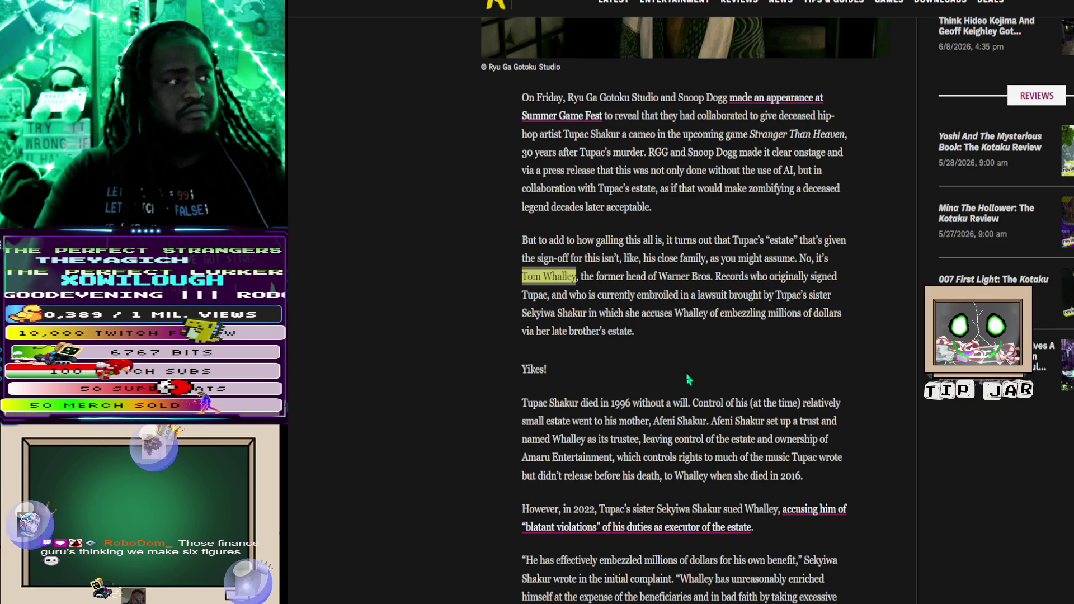
text(Sha)
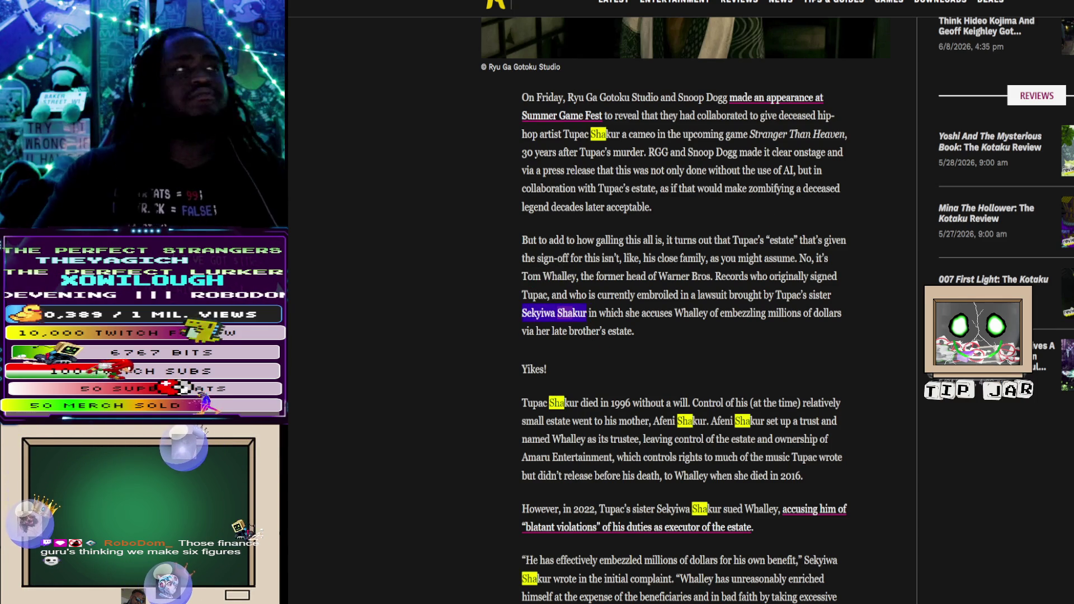
key(alt+Tab)
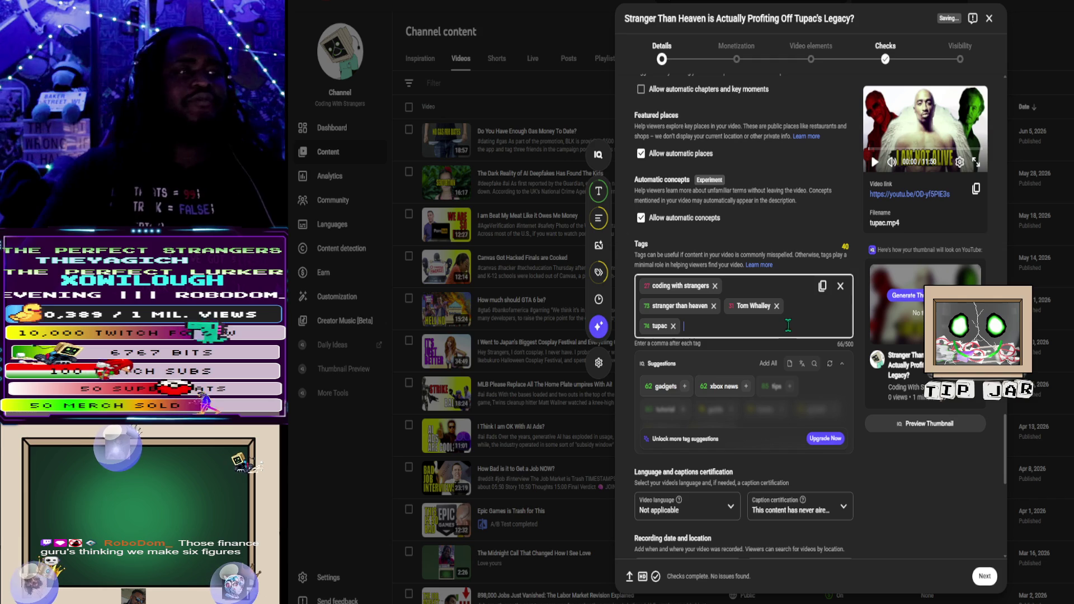
Step: Add Sekyiwa Shakur as a tag
text(Sekyiwa Shakur)
key(Return)
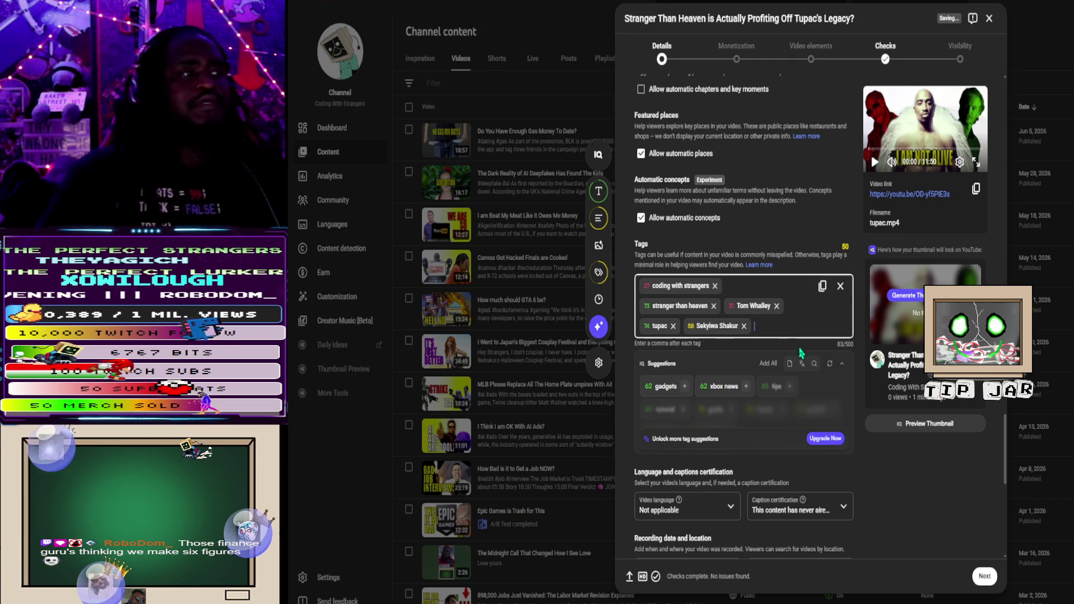
click(816, 365)
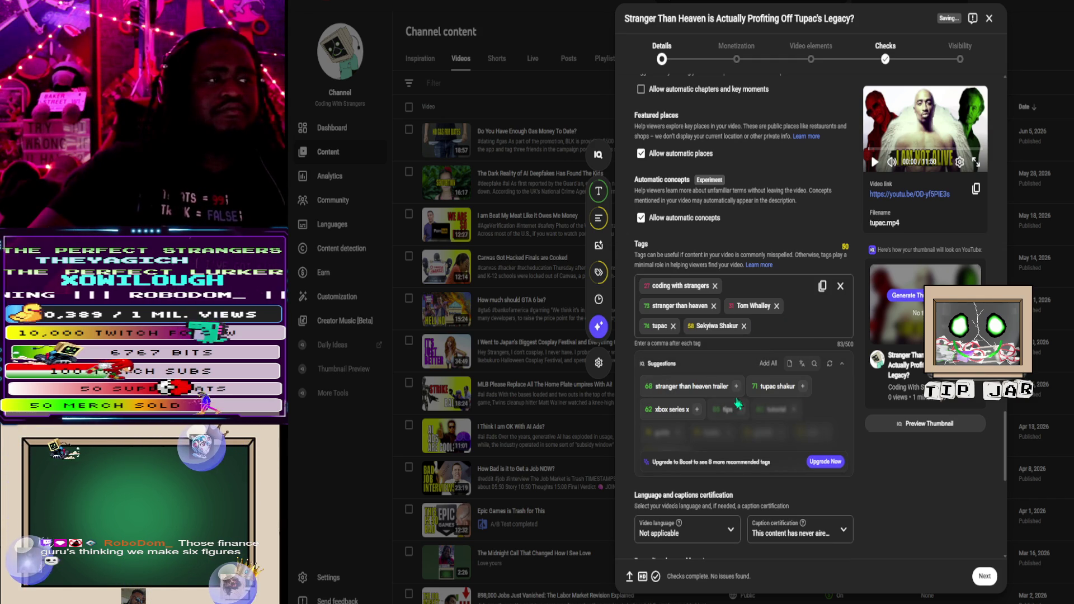
mouse_move(802, 393)
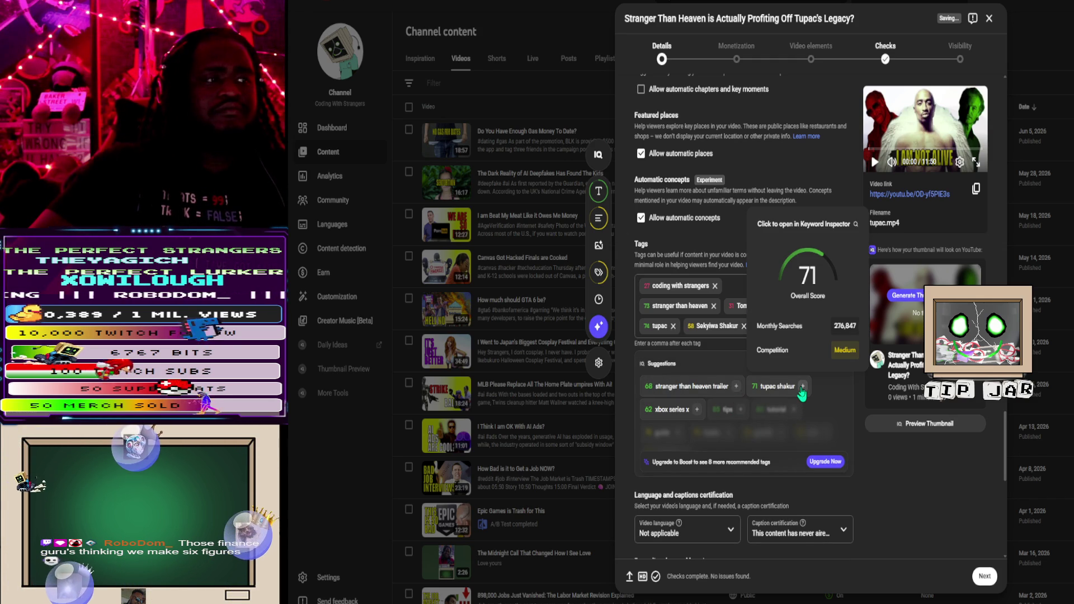
Step: Turn off publishing to the subscriptions feed and notifying subscribers
scroll(787, 434, down, 3)
scroll(781, 444, down, 3)
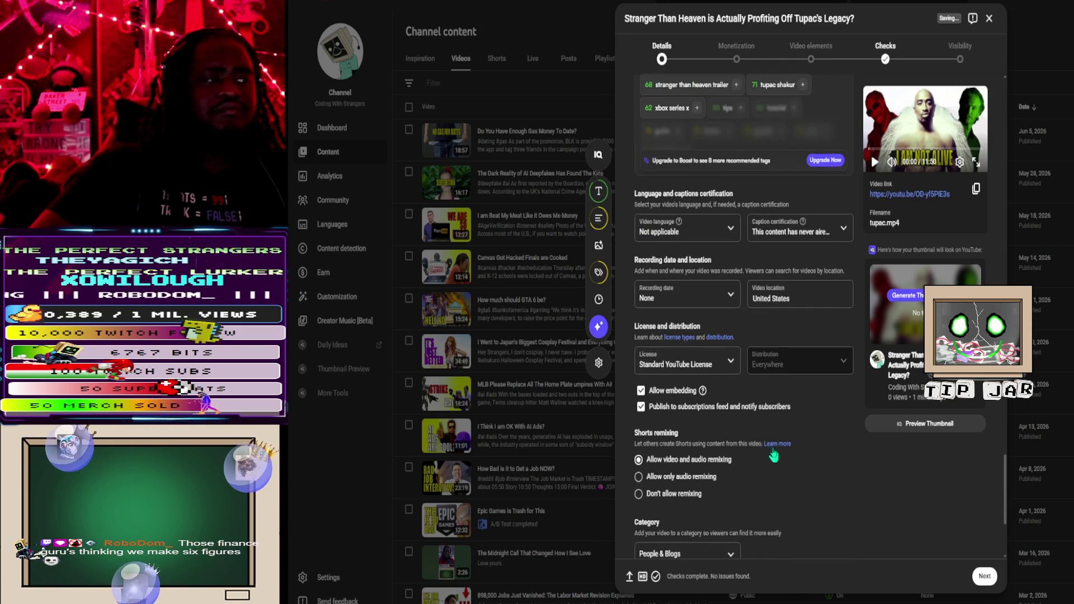
click(672, 406)
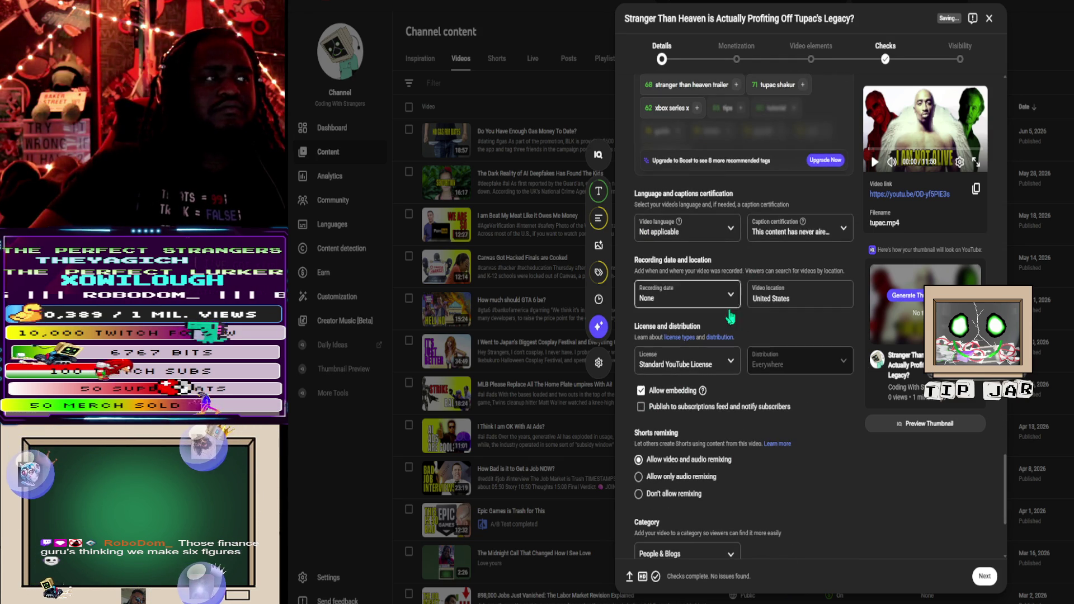
scroll(721, 392, down, 4)
click(722, 358)
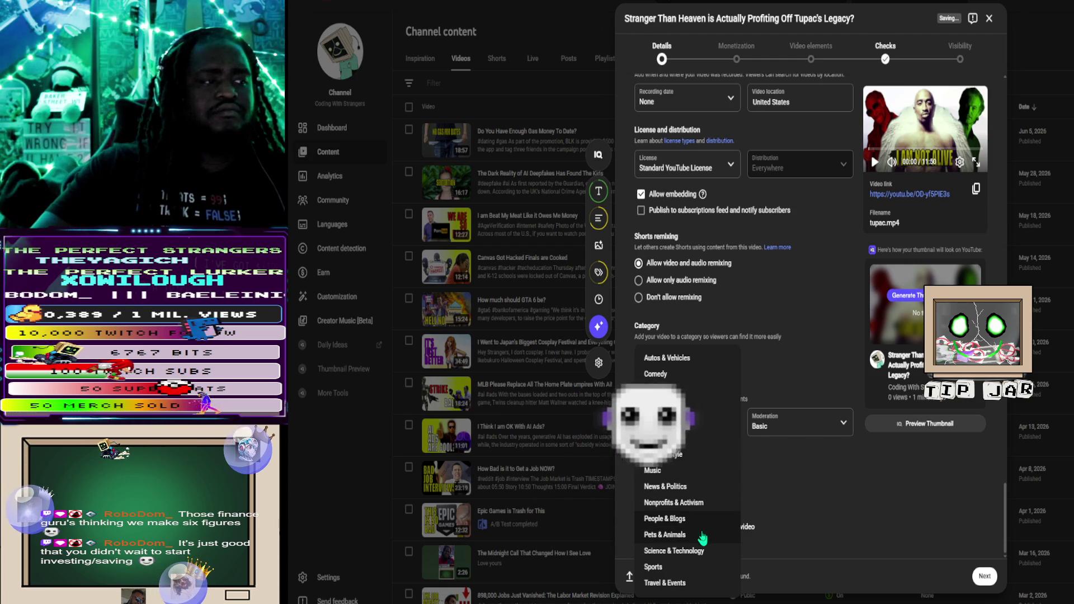
Step: Choose Gaming as the category and pick 'Stranger Than Heaven' as the game title
click(664, 438)
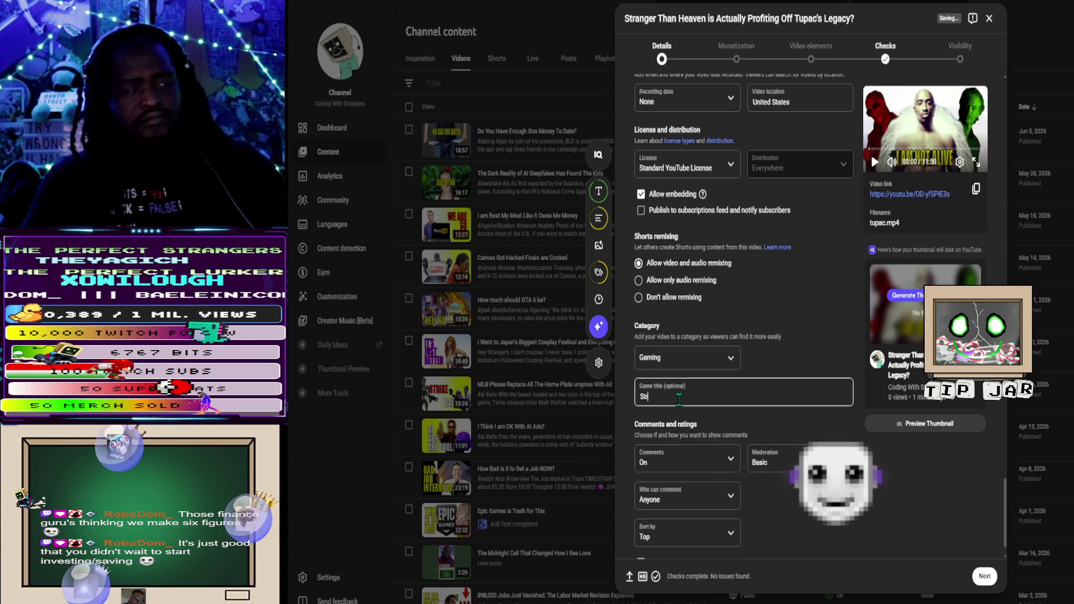
text(Stranger than)
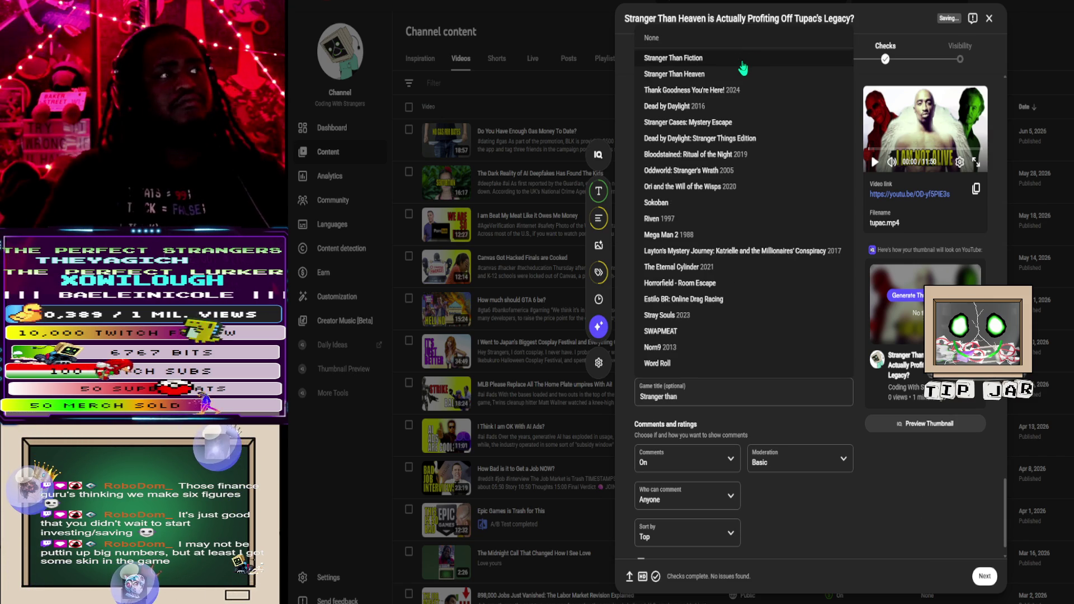
click(733, 74)
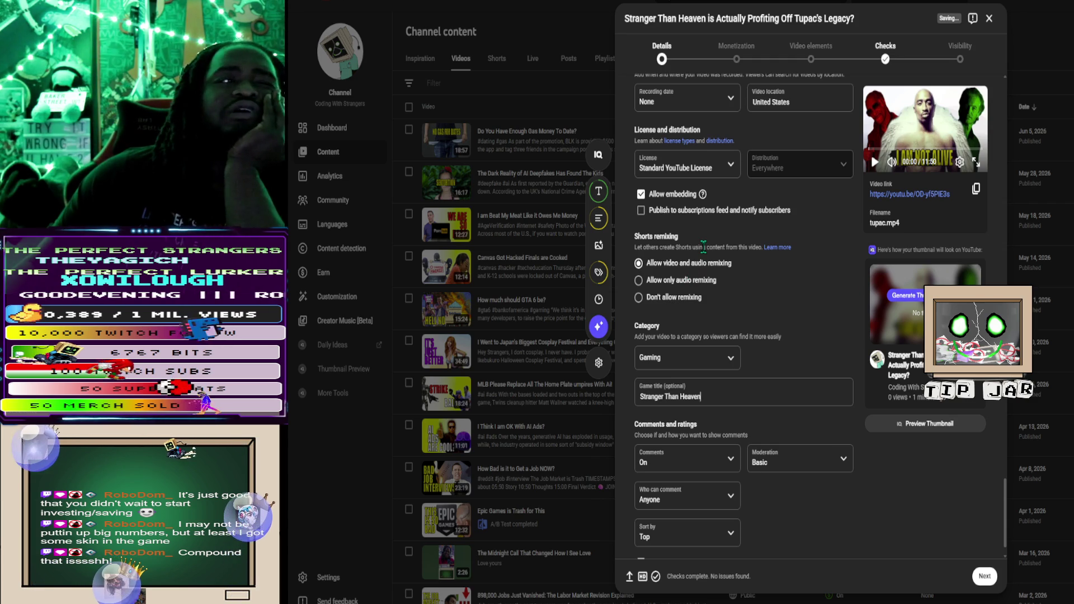
scroll(704, 263, down, 1)
Step: Set the video language to English, correcting an accidental Dzongkha pick
scroll(703, 263, down, 1)
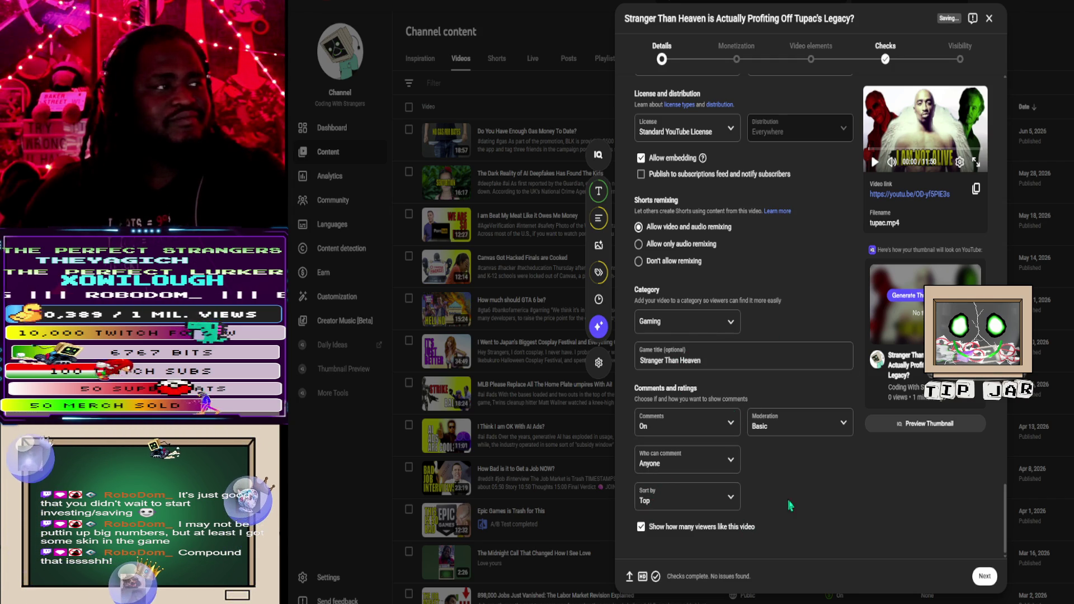
scroll(713, 205, up, 4)
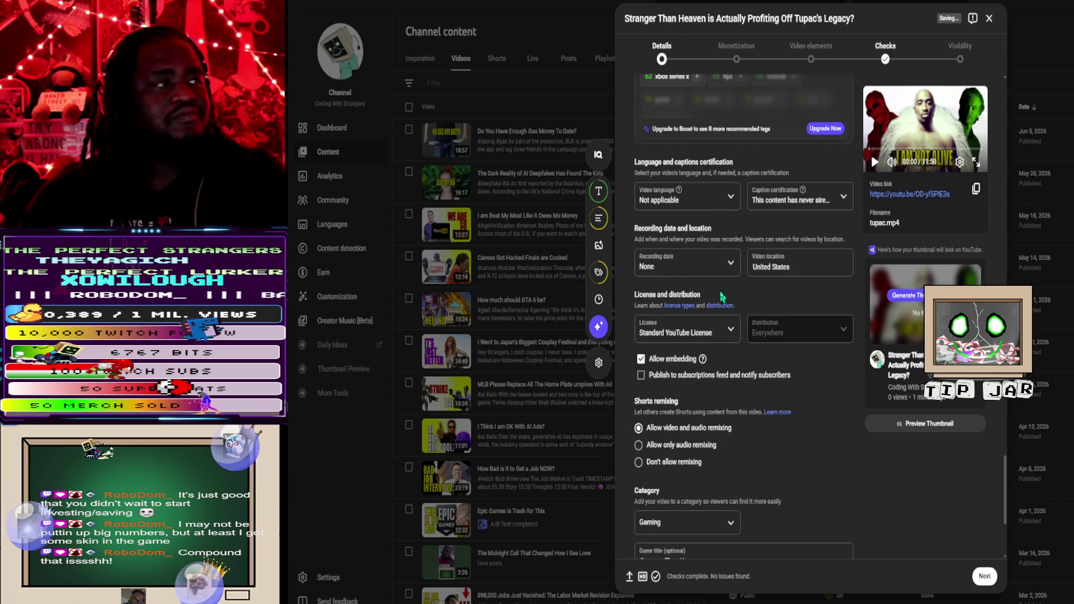
click(714, 204)
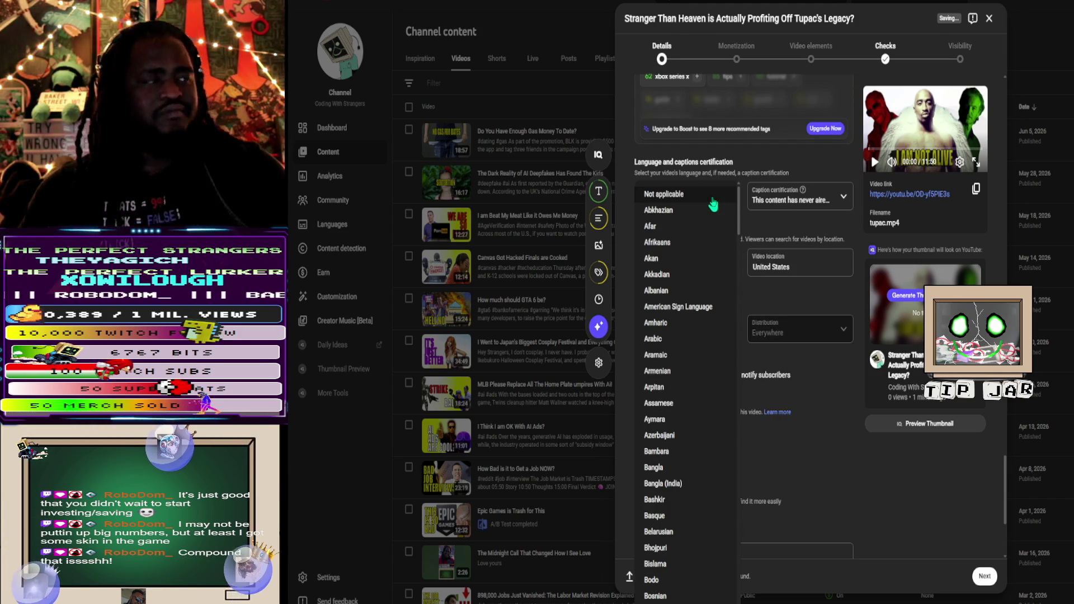
scroll(700, 403, down, 10)
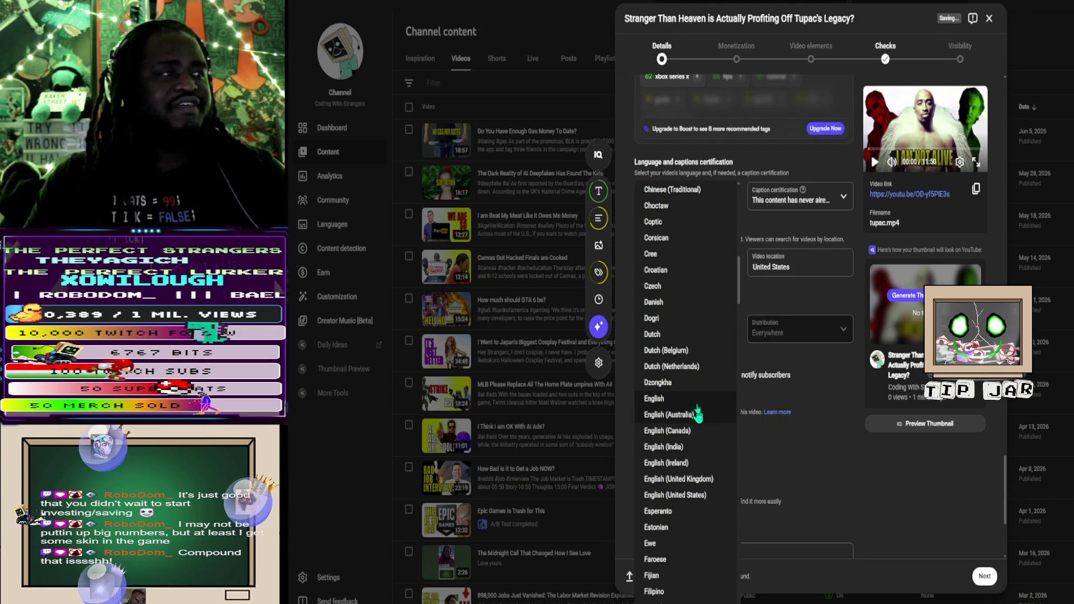
click(695, 388)
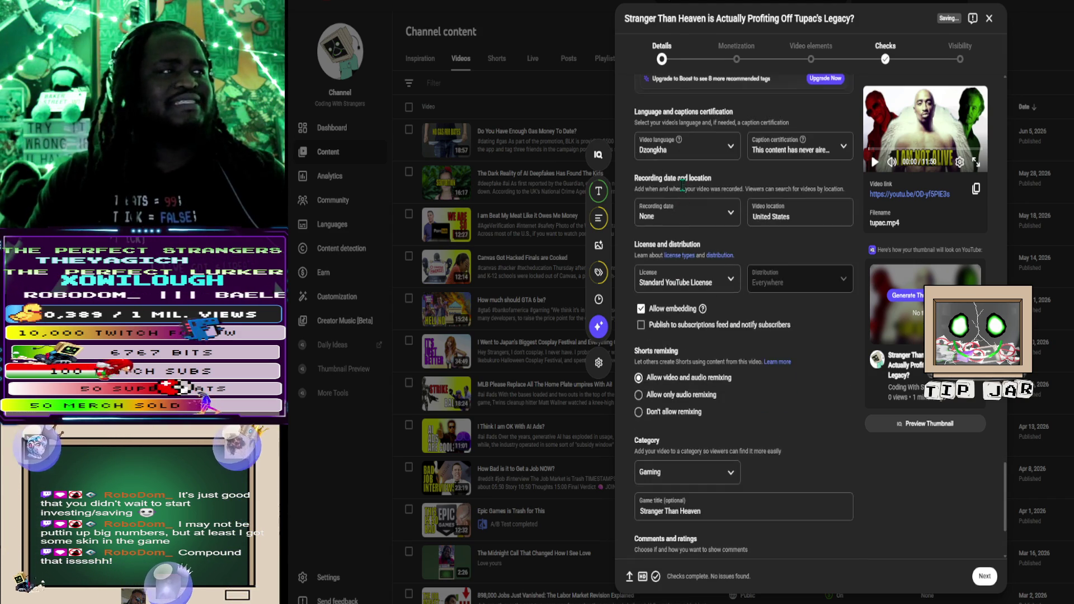
click(706, 204)
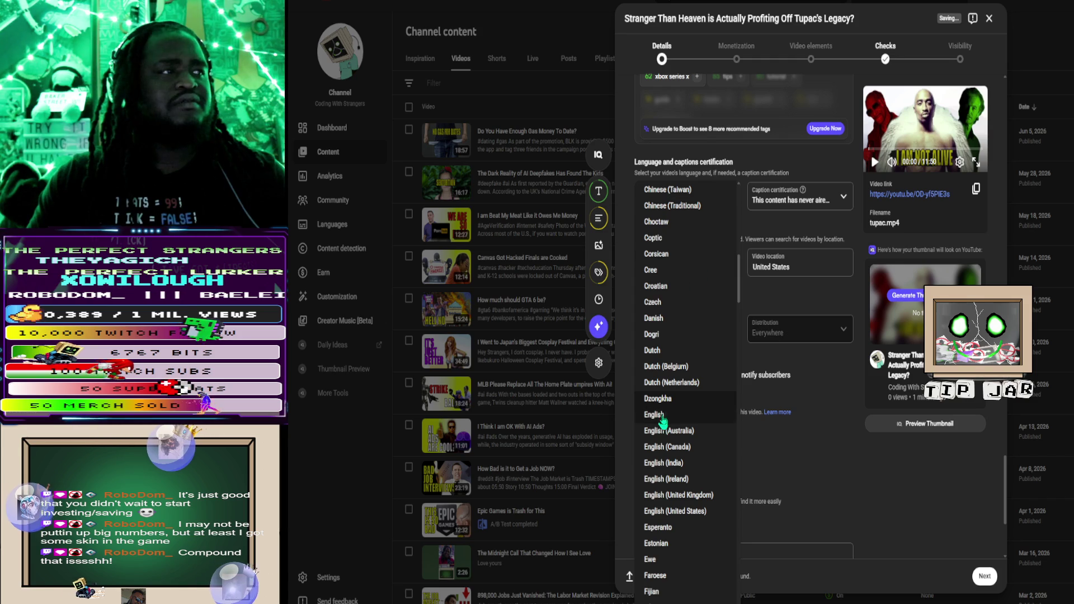
click(659, 415)
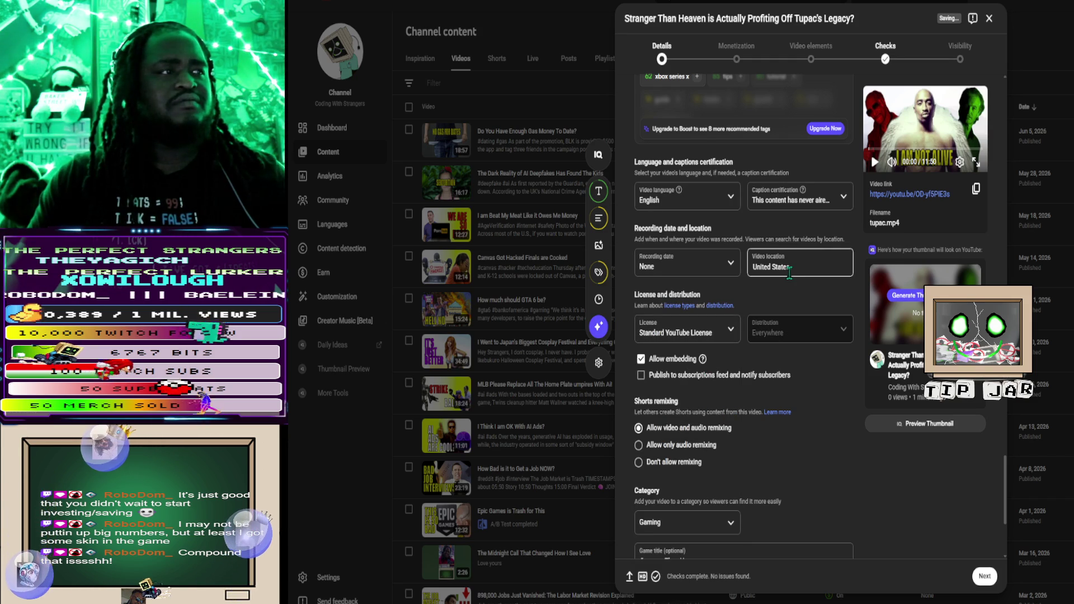
Step: Change the video location from United States to California
scroll(790, 272, down, 4)
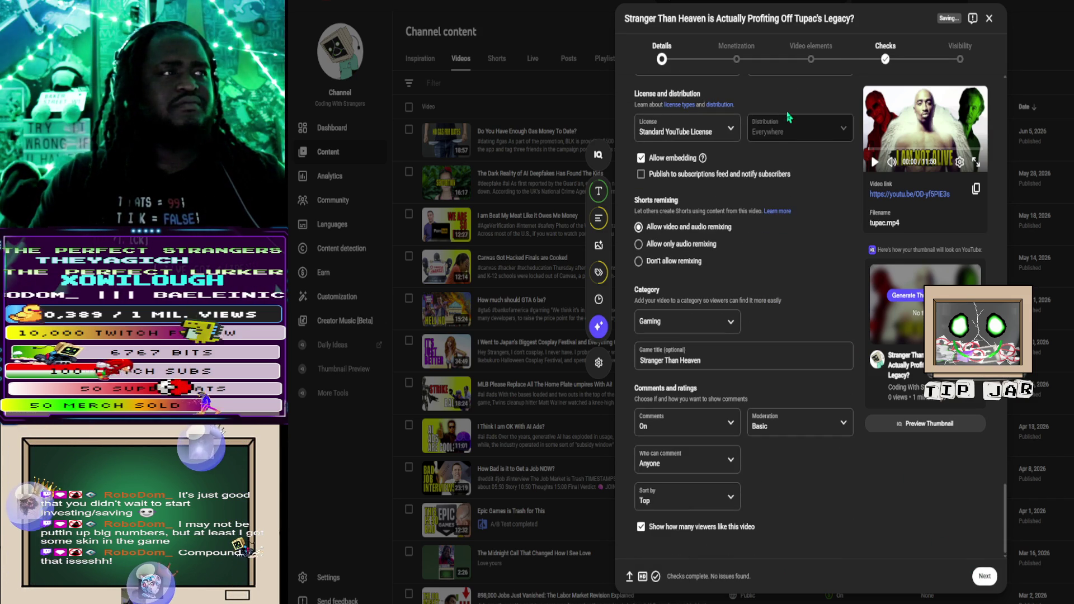
scroll(820, 190, up, 3)
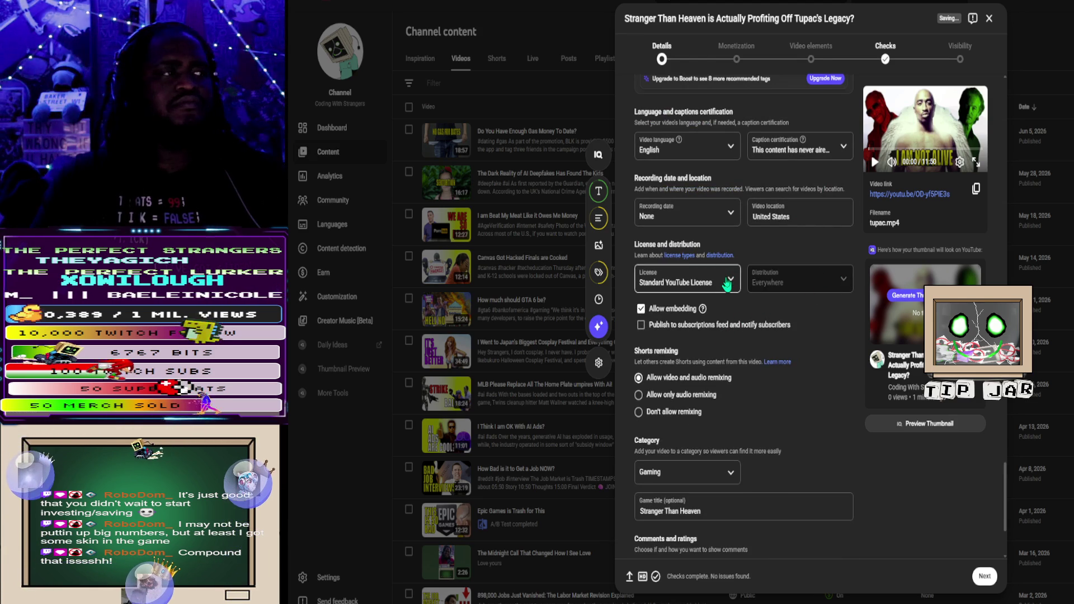
click(775, 218)
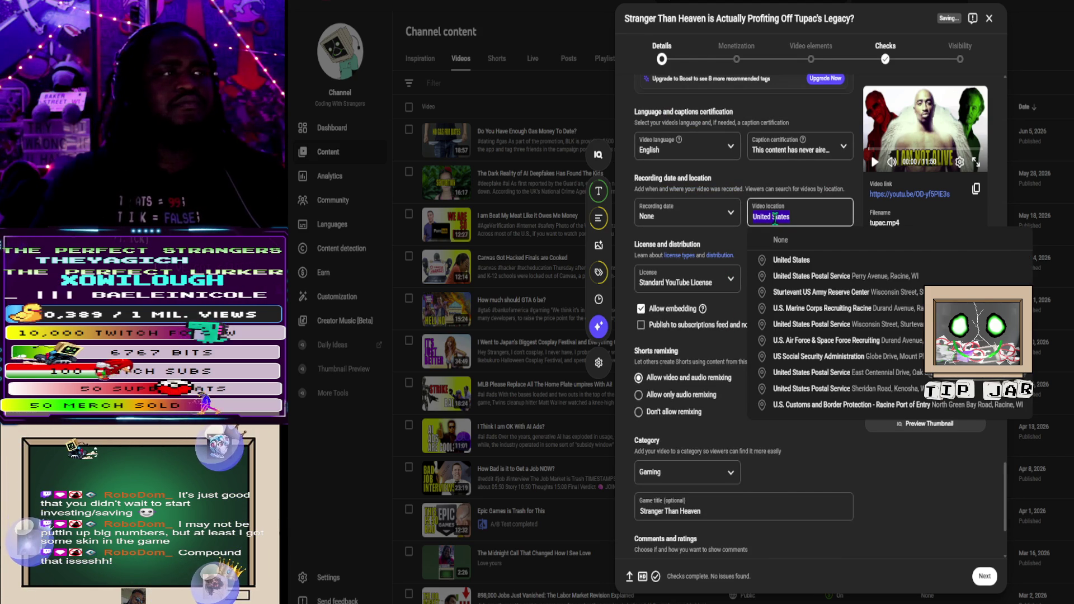
text(califor)
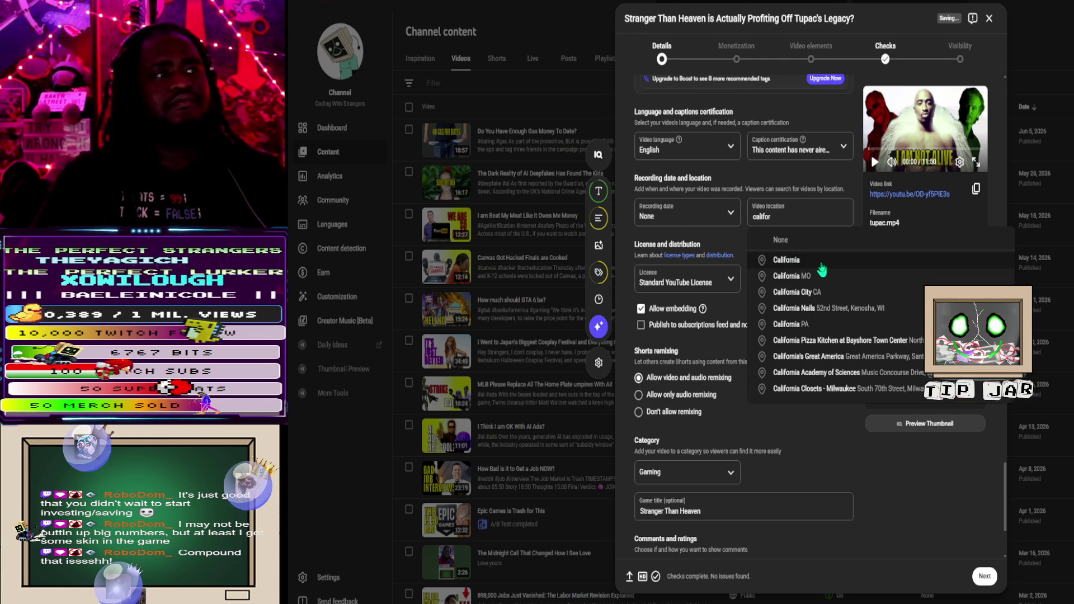
click(822, 271)
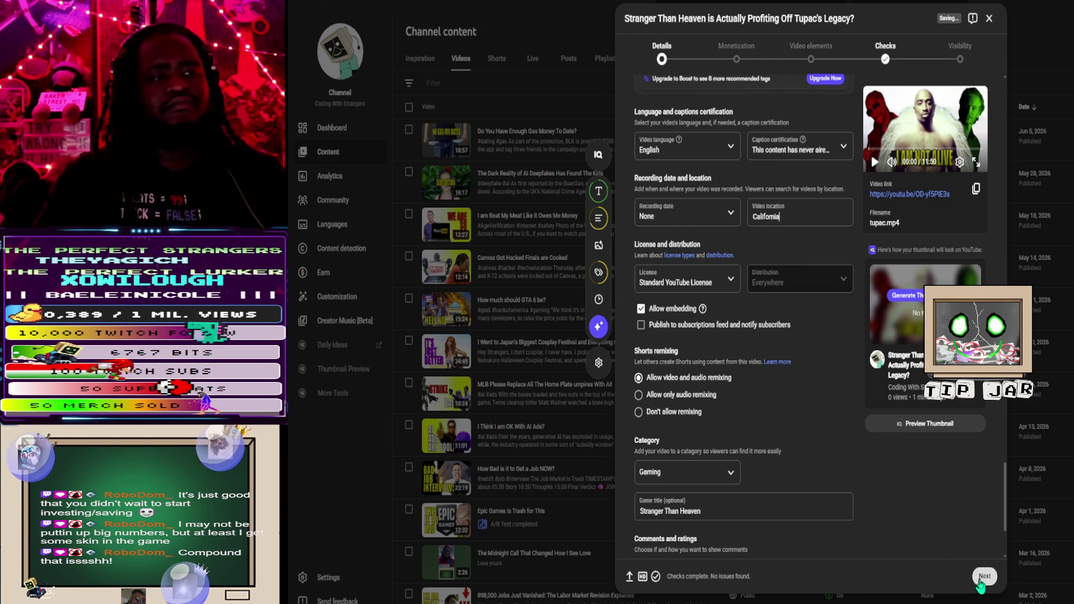
click(982, 581)
Step: Switch monetization On and advance to the Ad suitability questionnaire
click(756, 164)
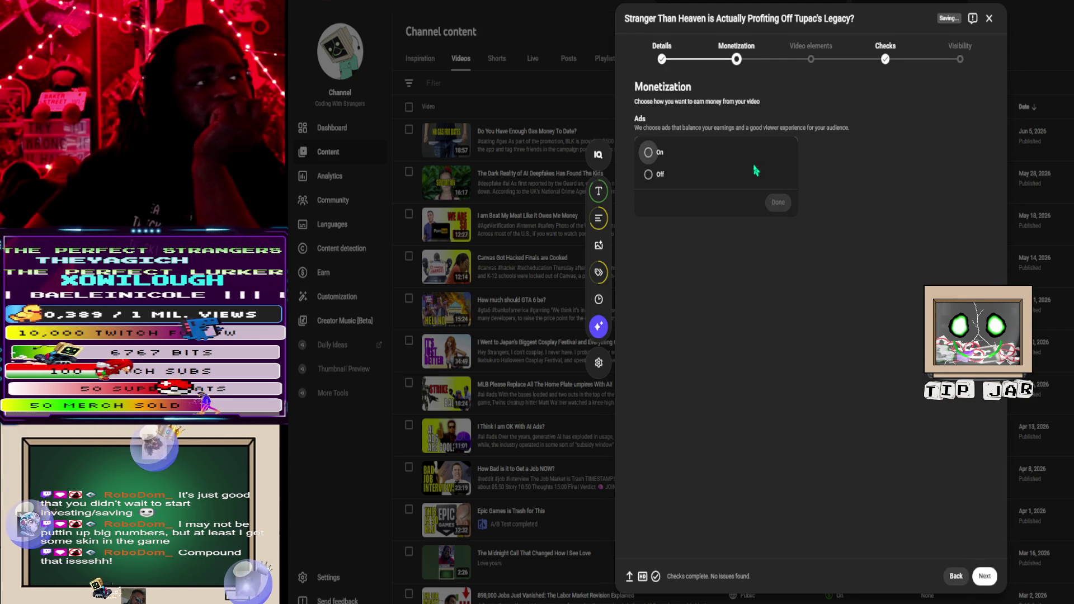
click(777, 202)
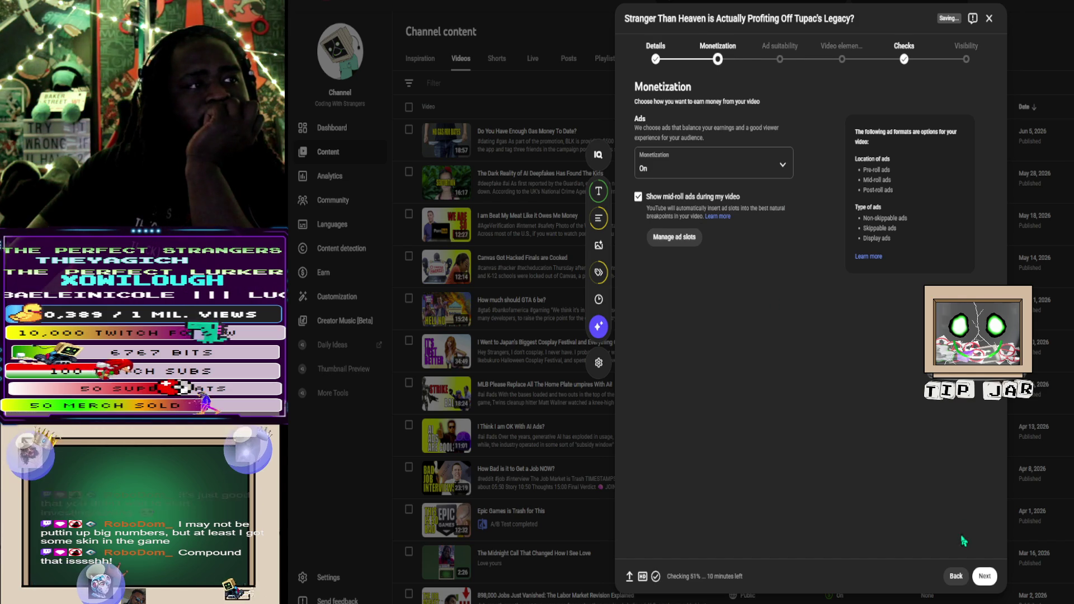
click(984, 578)
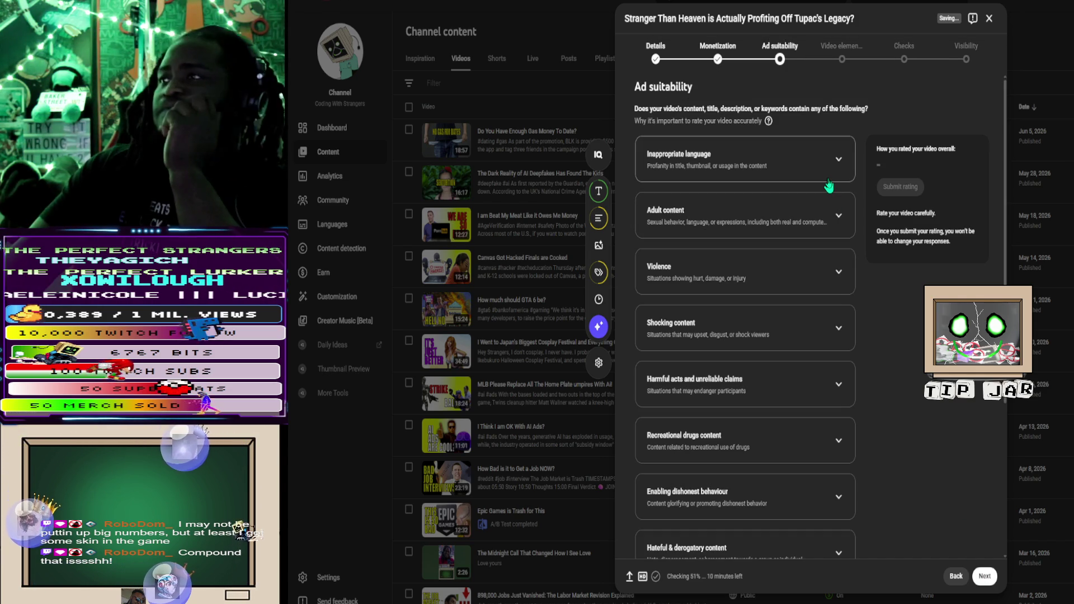
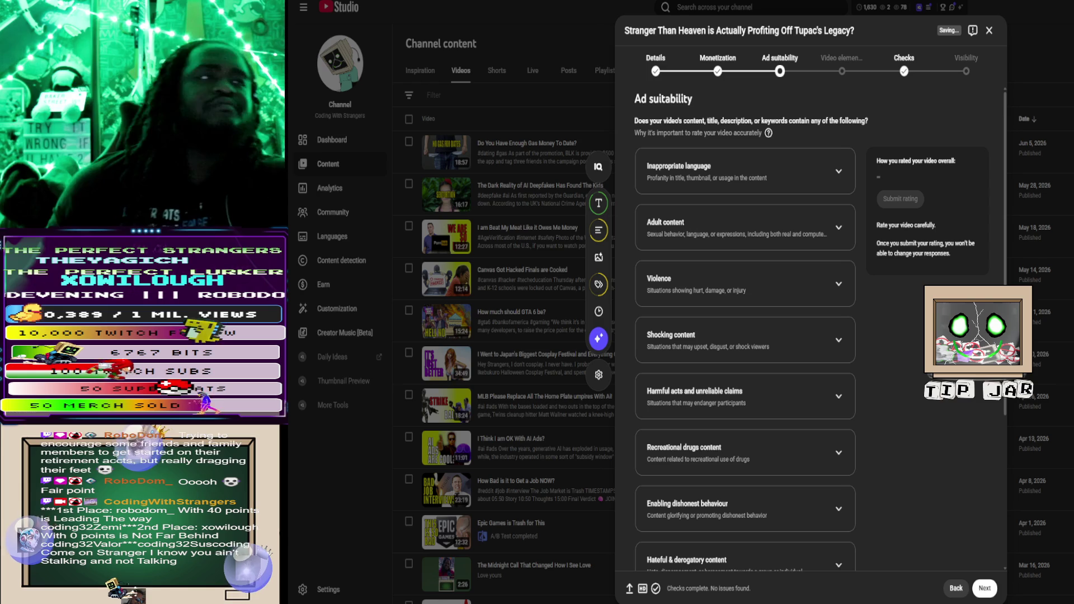
Step: Mark the video as having none of the listed sensitive content, submit the rating, and continue
scroll(745, 335, down, 4)
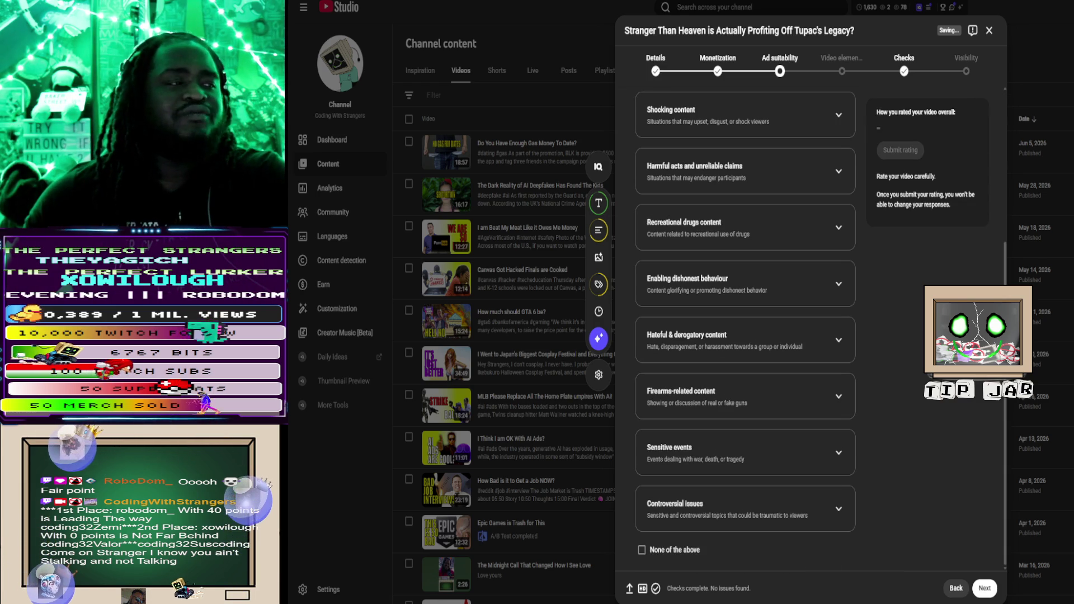
click(667, 551)
click(901, 153)
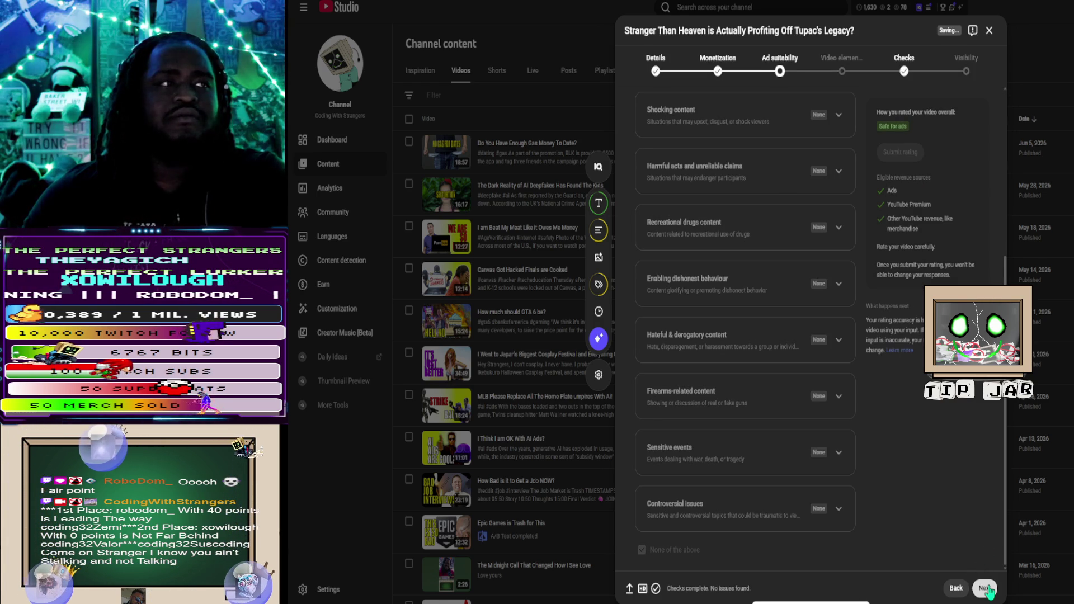
click(985, 588)
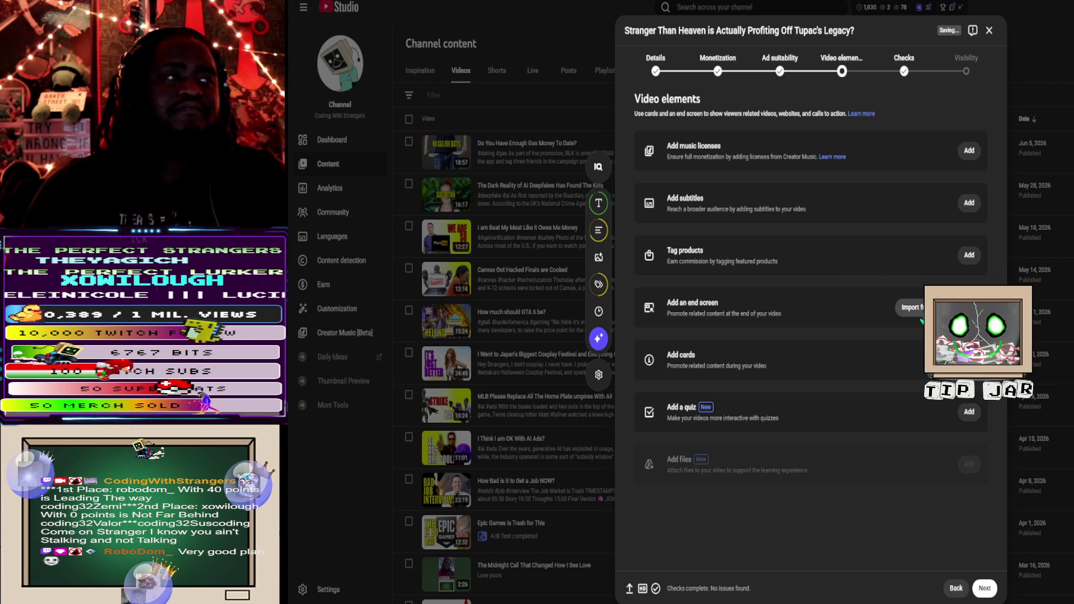
Step: Choose to import an end screen from another channel video
click(910, 308)
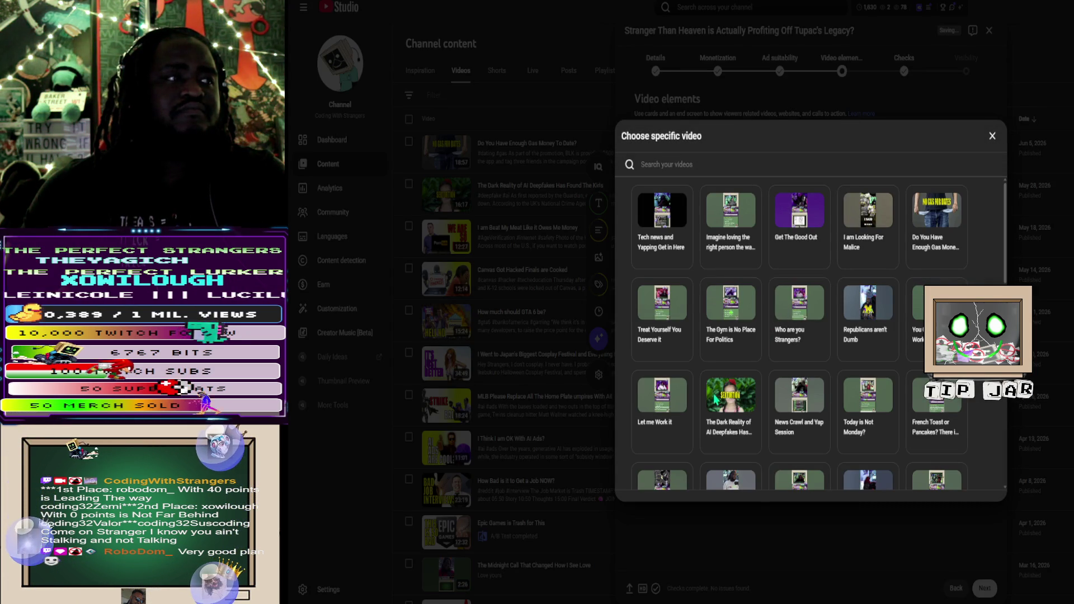
Step: Copy the end screen from 'Get The Good Out' and save it to this video
click(788, 246)
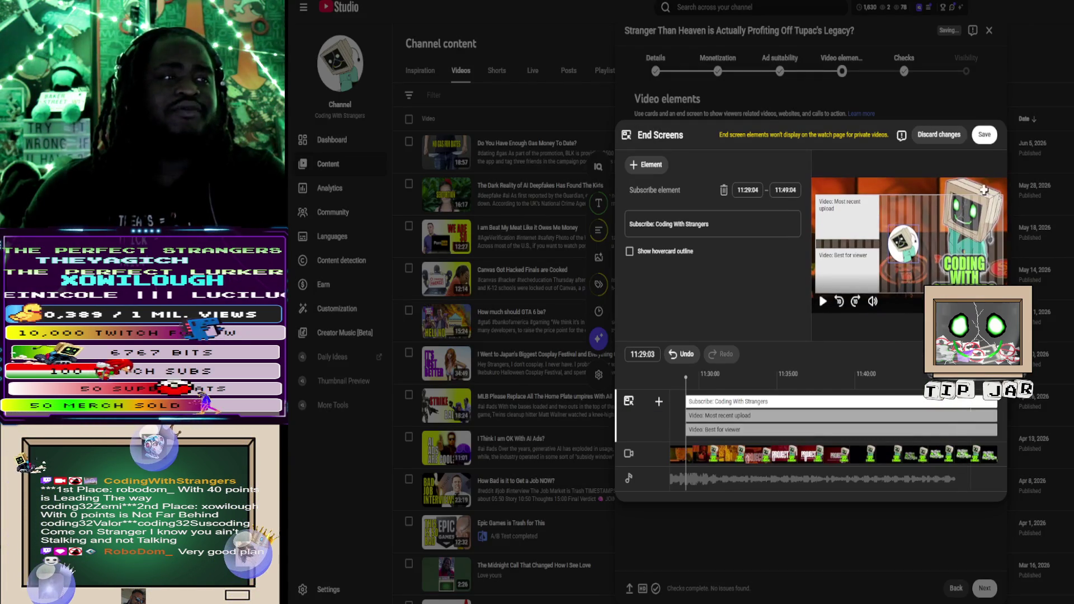
click(984, 135)
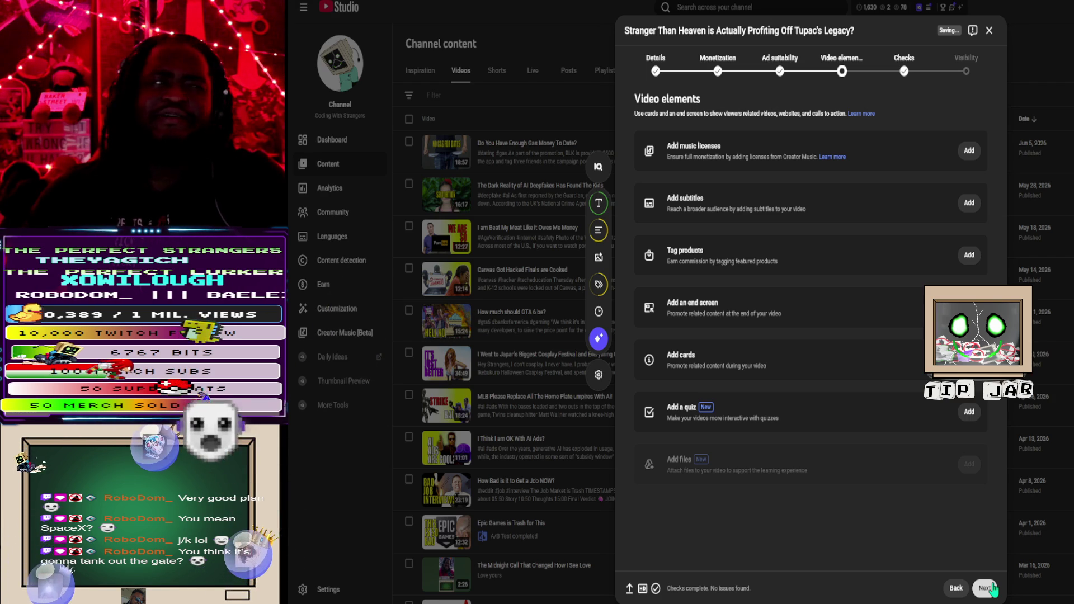
Step: Advance past Video elements and the issue-free Checks step to Visibility
click(989, 588)
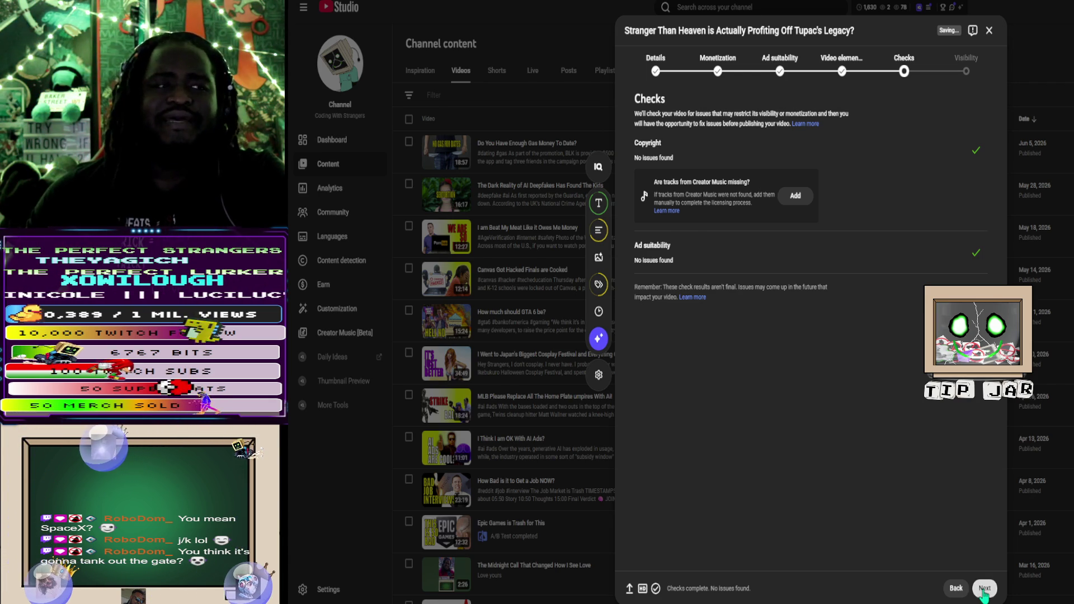
click(985, 588)
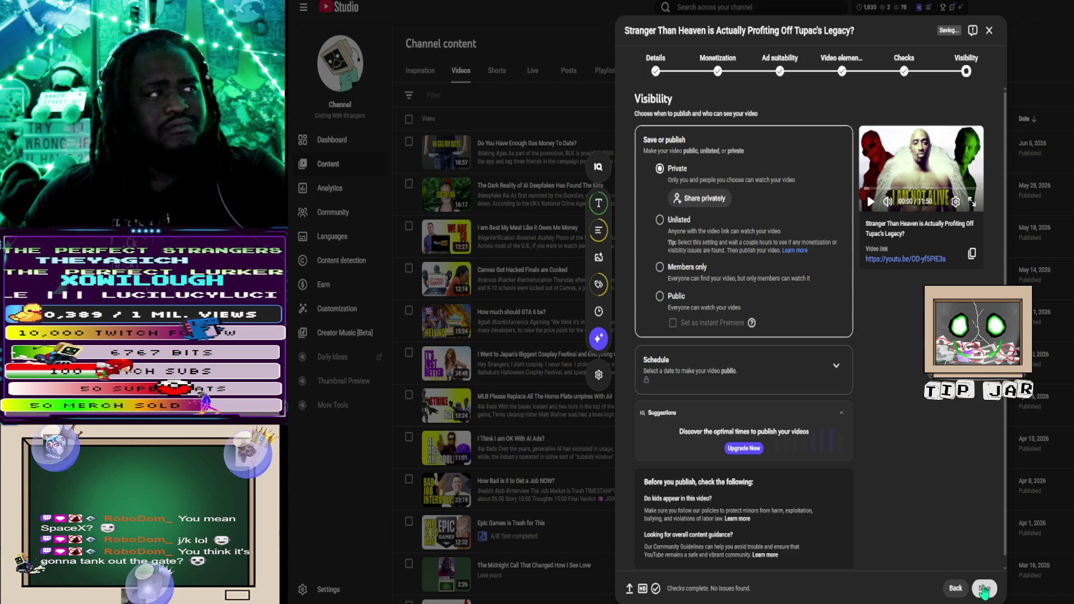
Step: Expand scheduling, dismiss the Optimize Score panel, and schedule a private-to-public switch on Jun 9, 2026
click(711, 389)
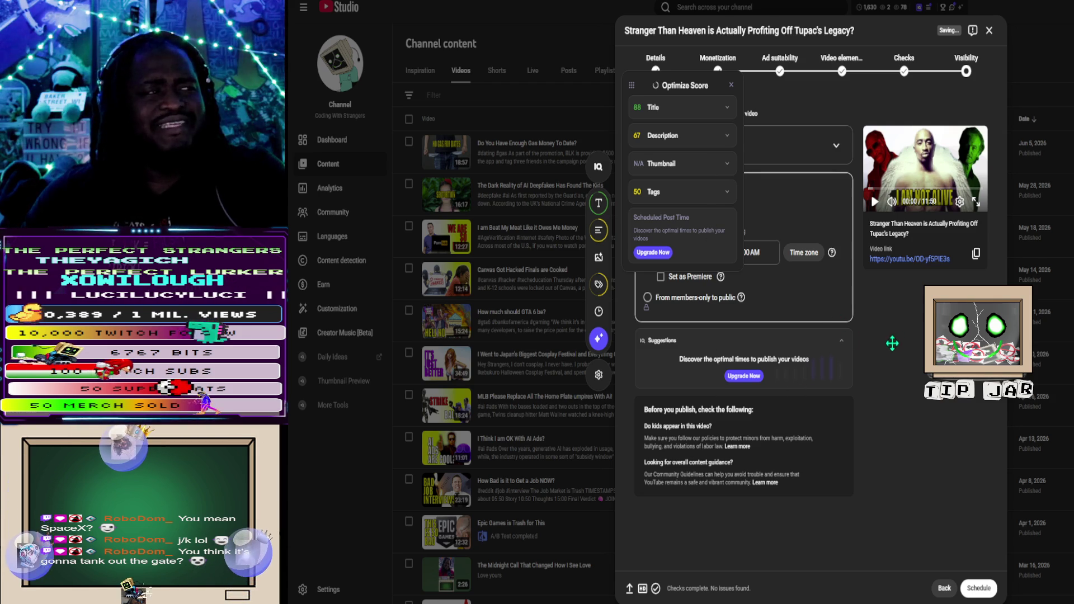
click(732, 86)
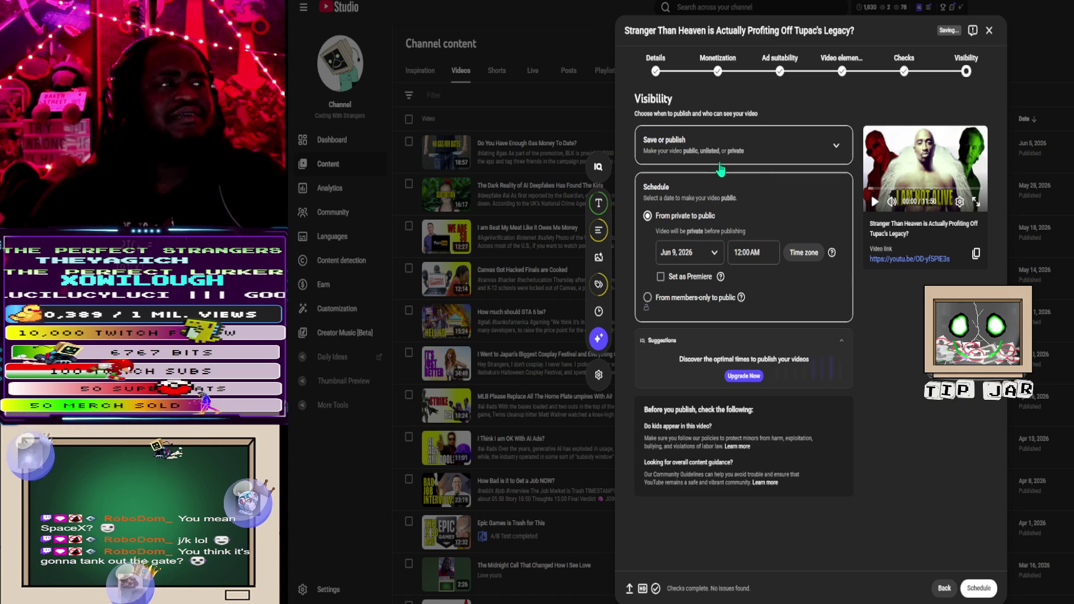
click(683, 299)
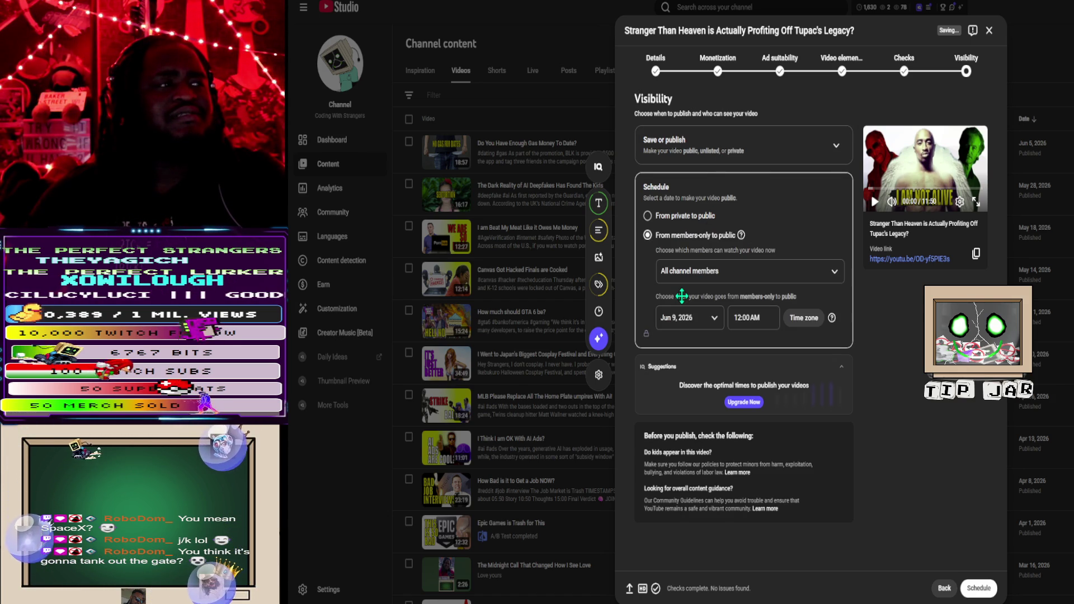
click(693, 218)
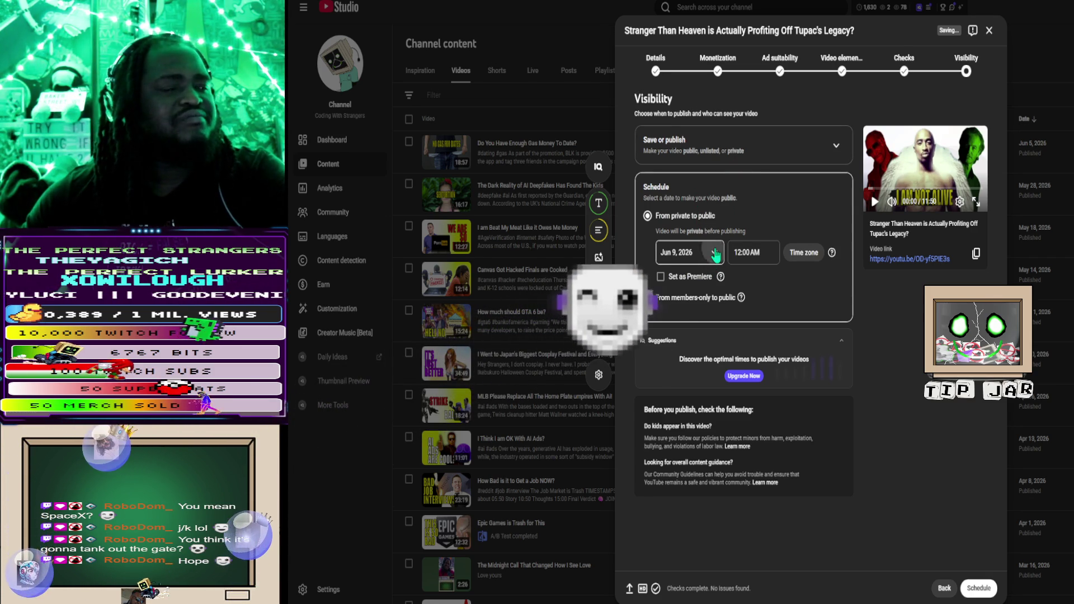
Step: Keep Jun 9, 2026 as the publish date and set the publish time to 7:15AM
click(715, 254)
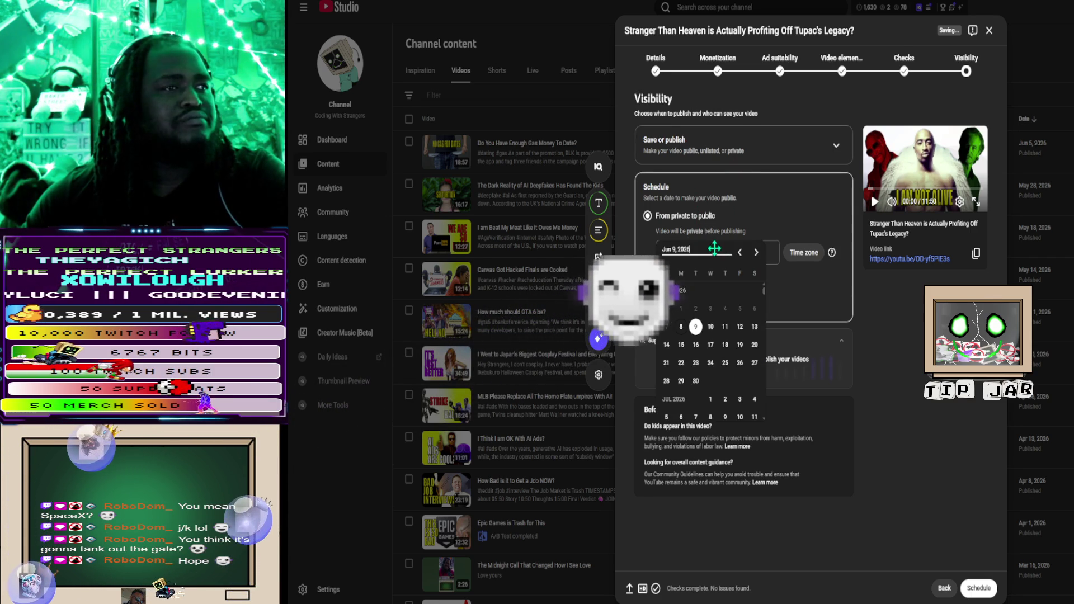
click(694, 329)
click(750, 252)
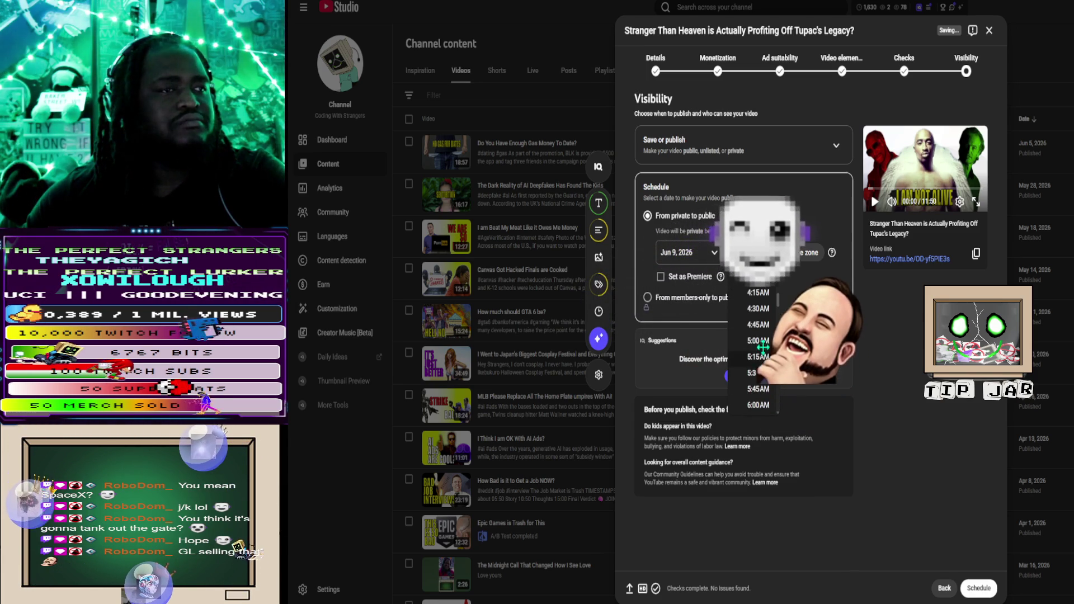
scroll(759, 339, down, 2)
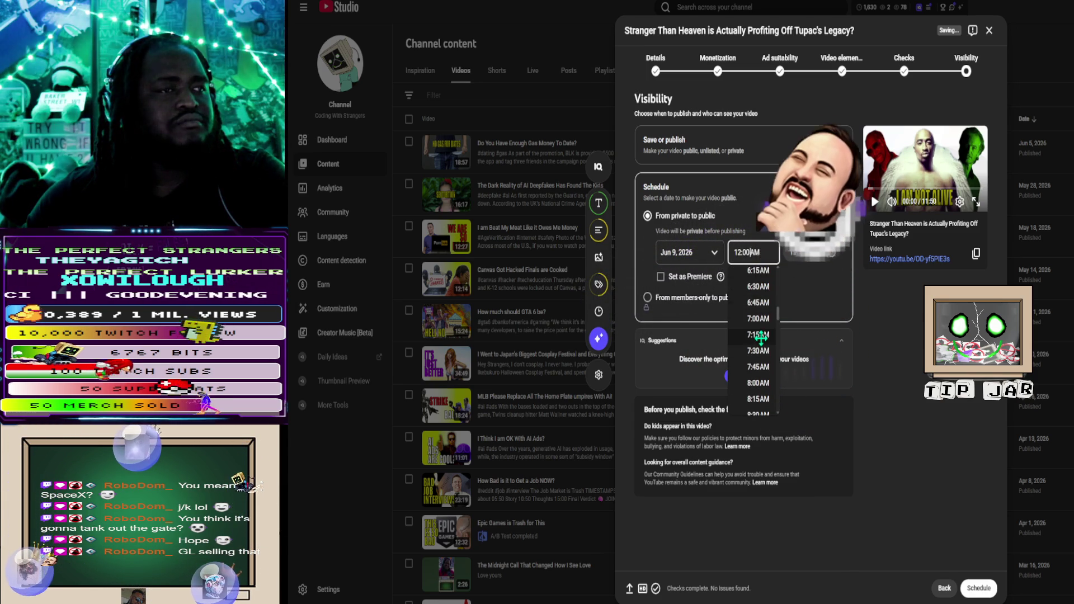
click(759, 339)
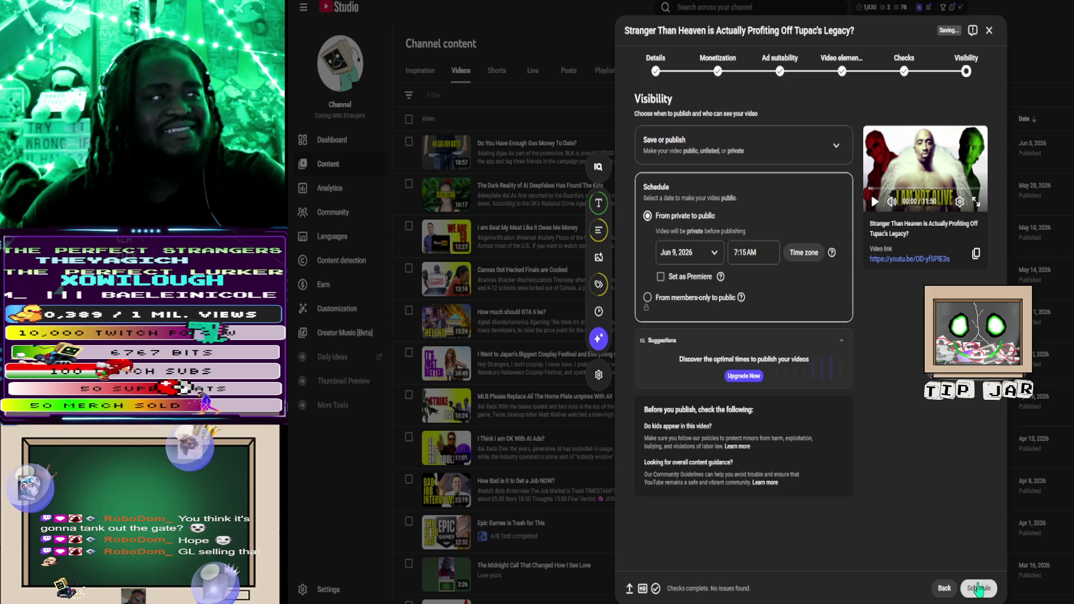
Step: Confirm the Jun 9, 2026 7:15 AM schedule and close the video-scheduled confirmation
click(979, 589)
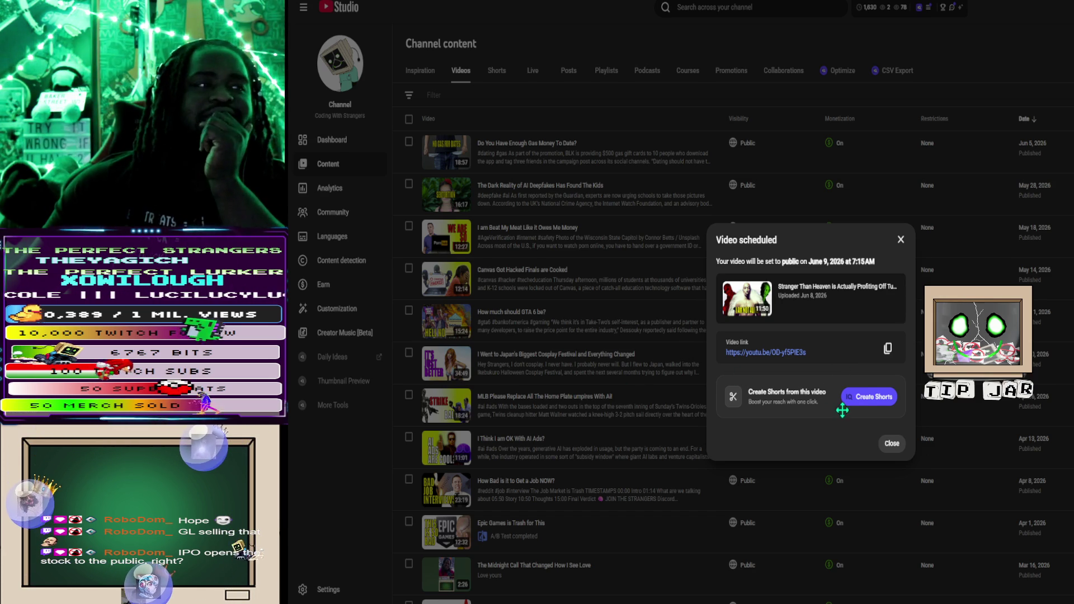
click(900, 240)
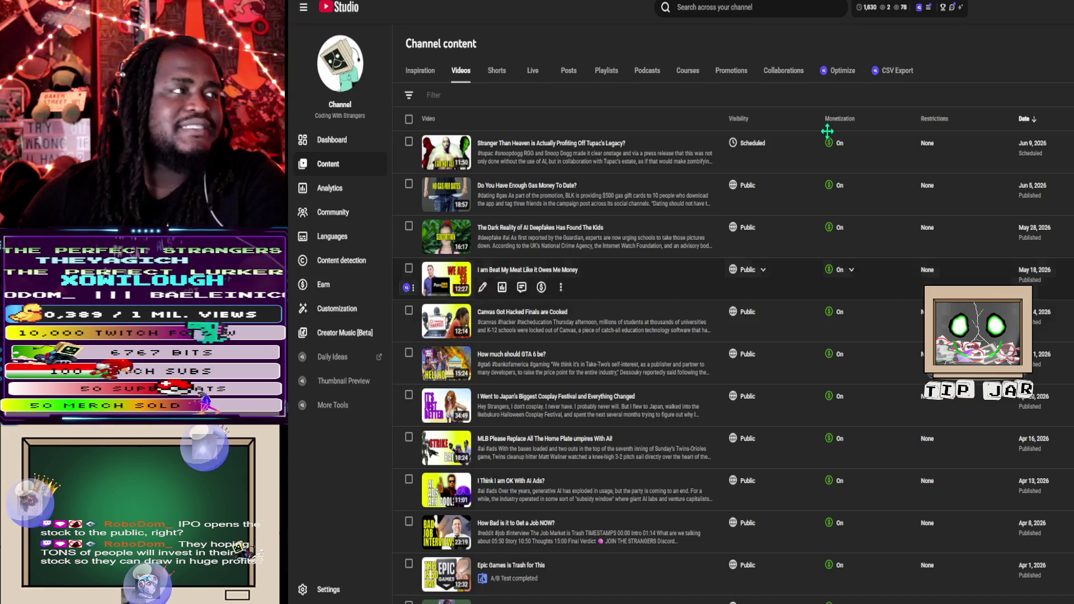
Step: Search Google for 'tesla stock' in a new browser tab
key(ctrl+t)
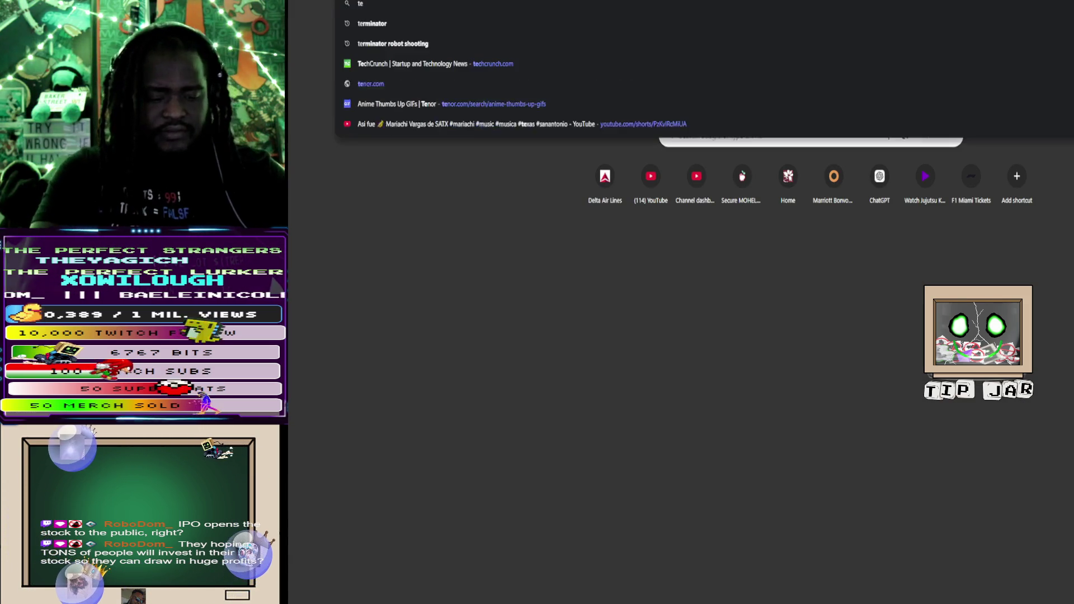
text(tesla stock)
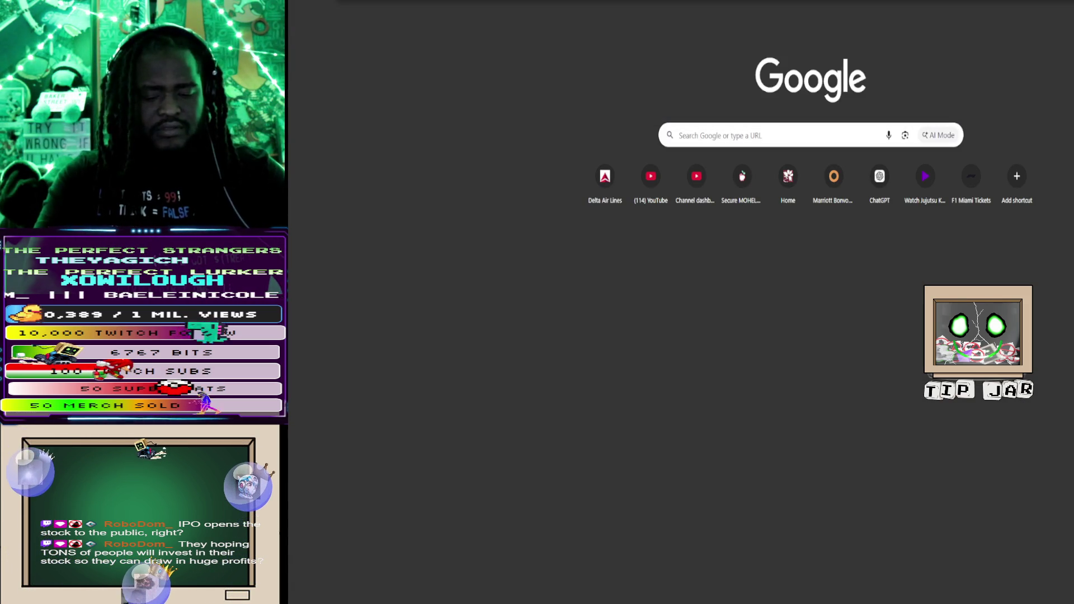
key(Return)
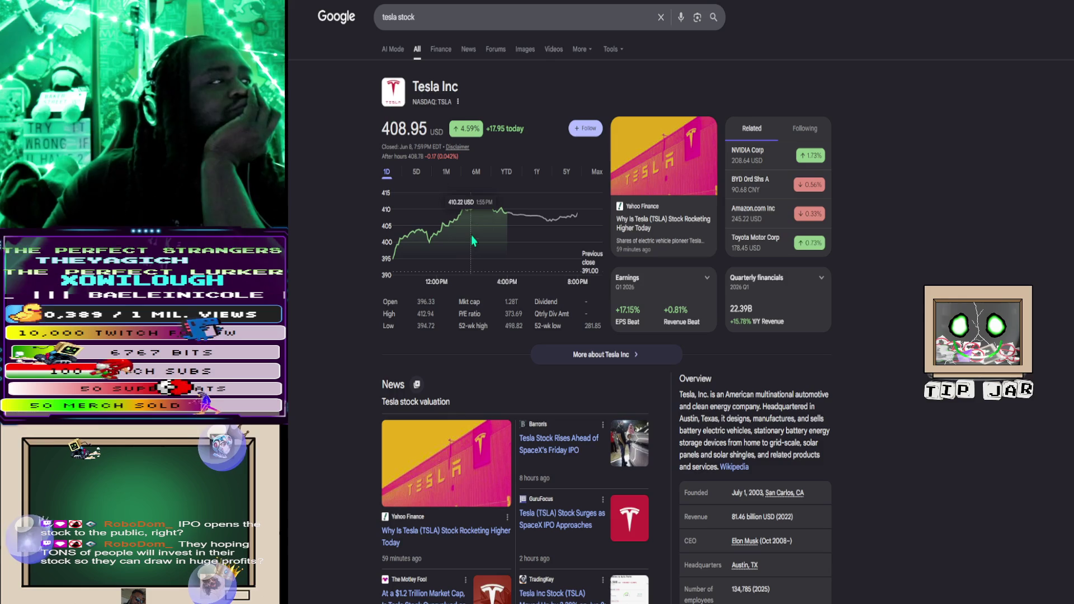
Step: Compare the YTD and 5Y Tesla price charts, ending on the 1Y chart
click(506, 174)
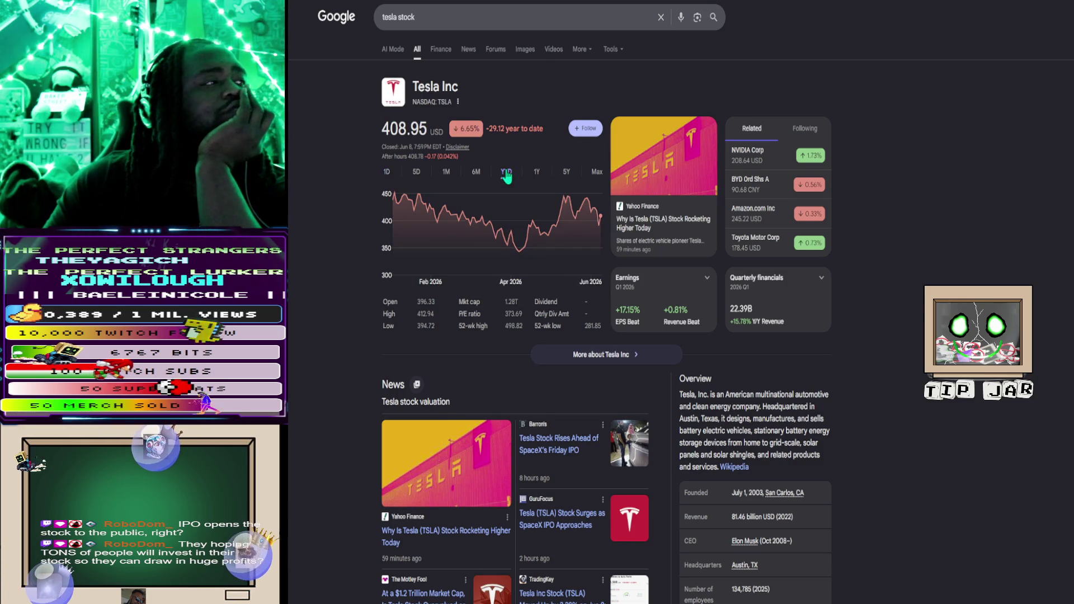
click(537, 172)
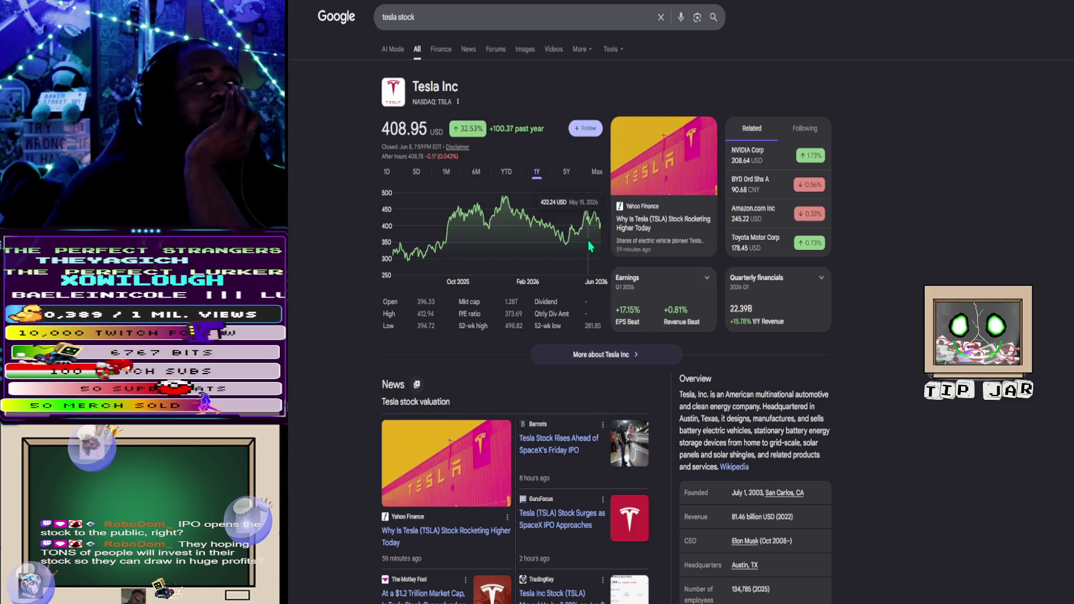
click(511, 177)
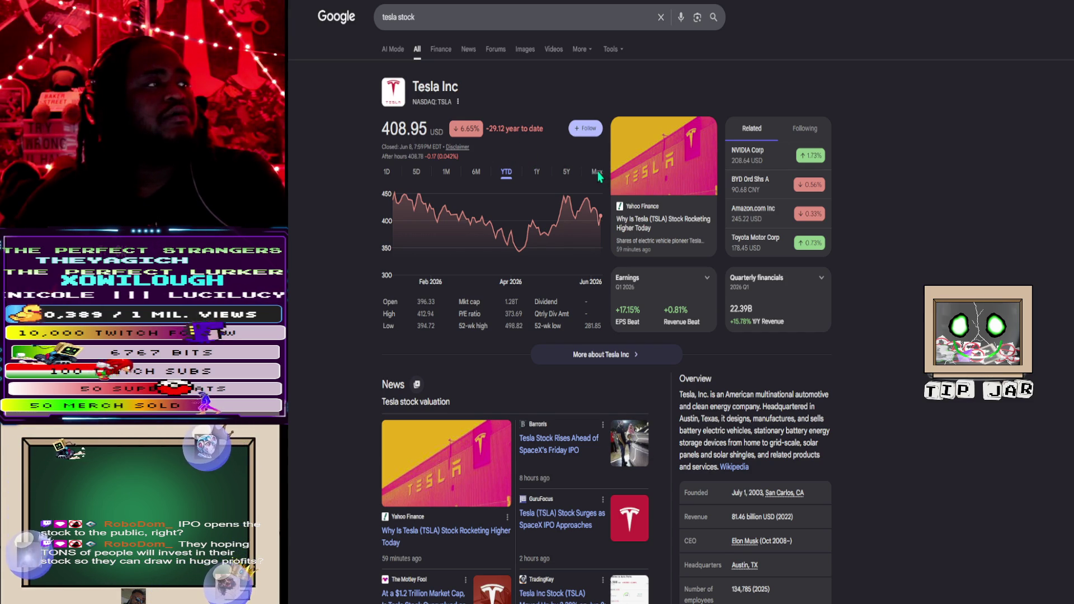
click(537, 172)
scroll(596, 162, down, 2)
scroll(596, 163, up, 2)
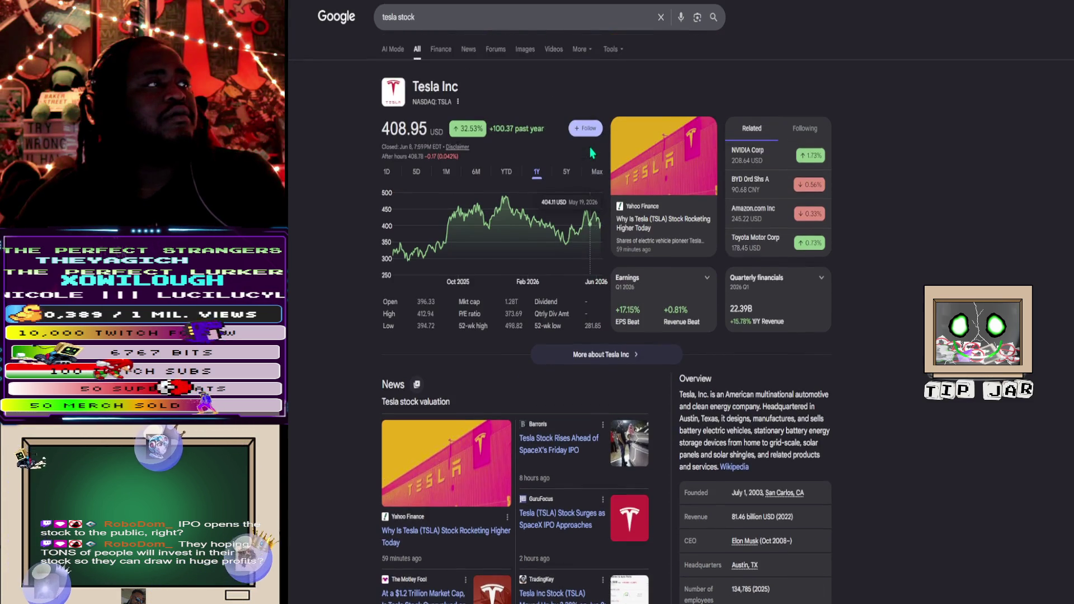
click(567, 172)
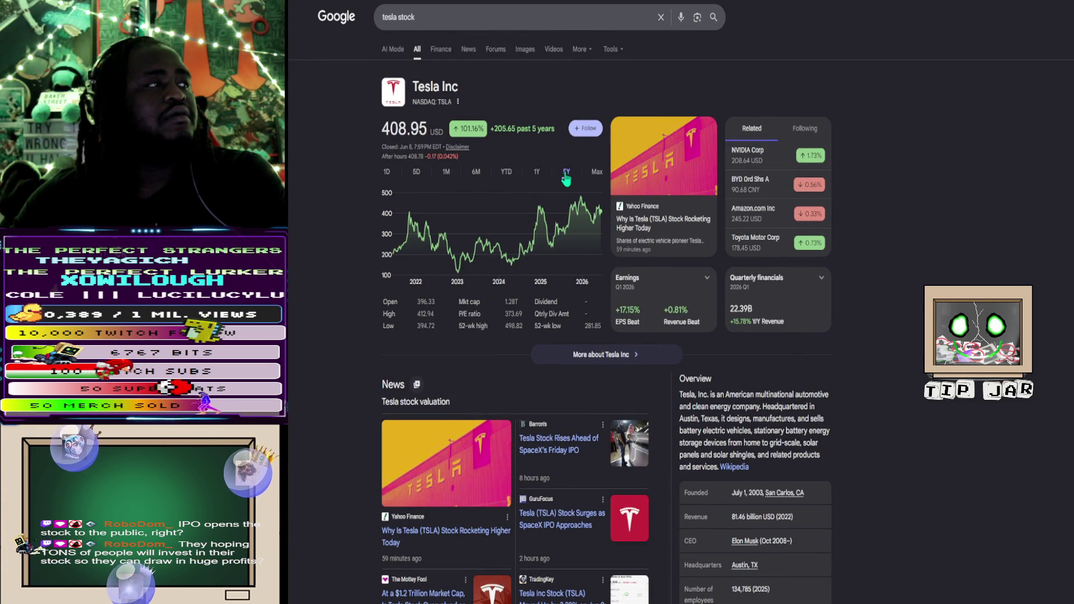
click(536, 173)
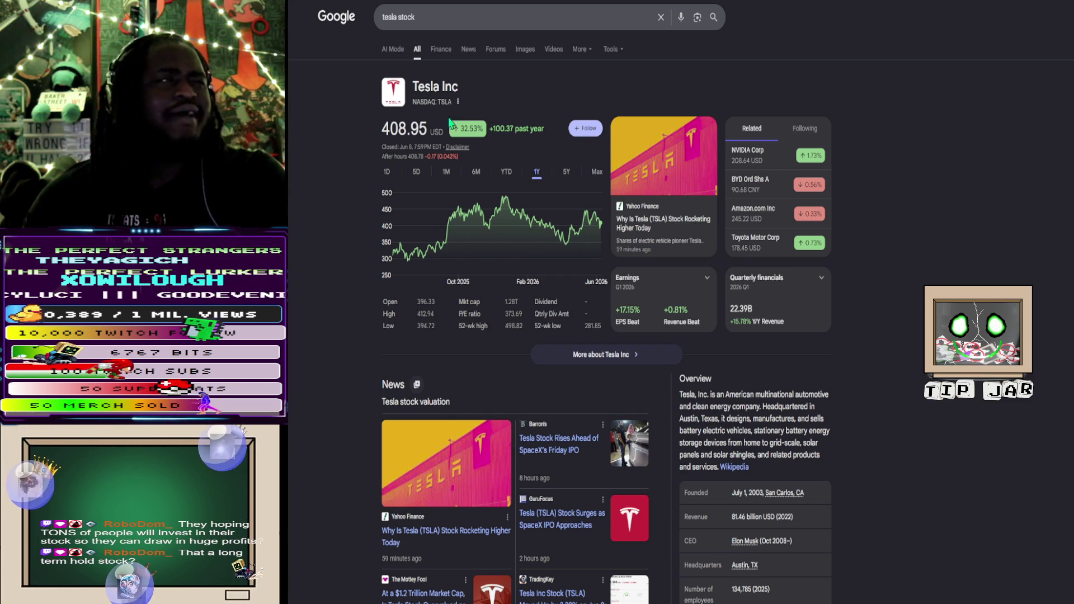
mouse_move(400, 200)
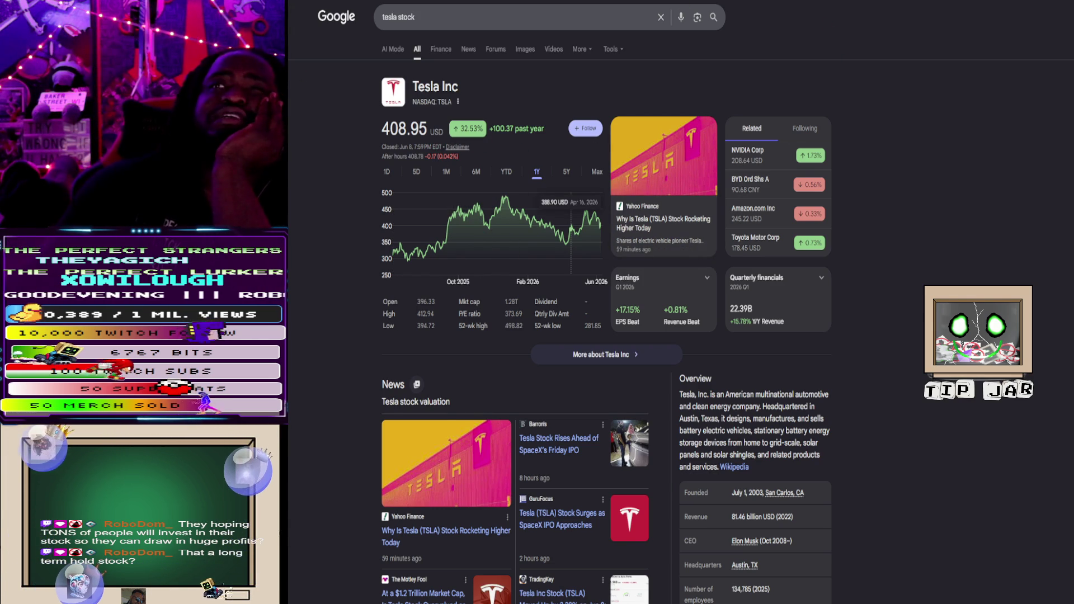
Step: Switch back to the YouTube Studio tab showing the Channel content list
key(ctrl+Tab)
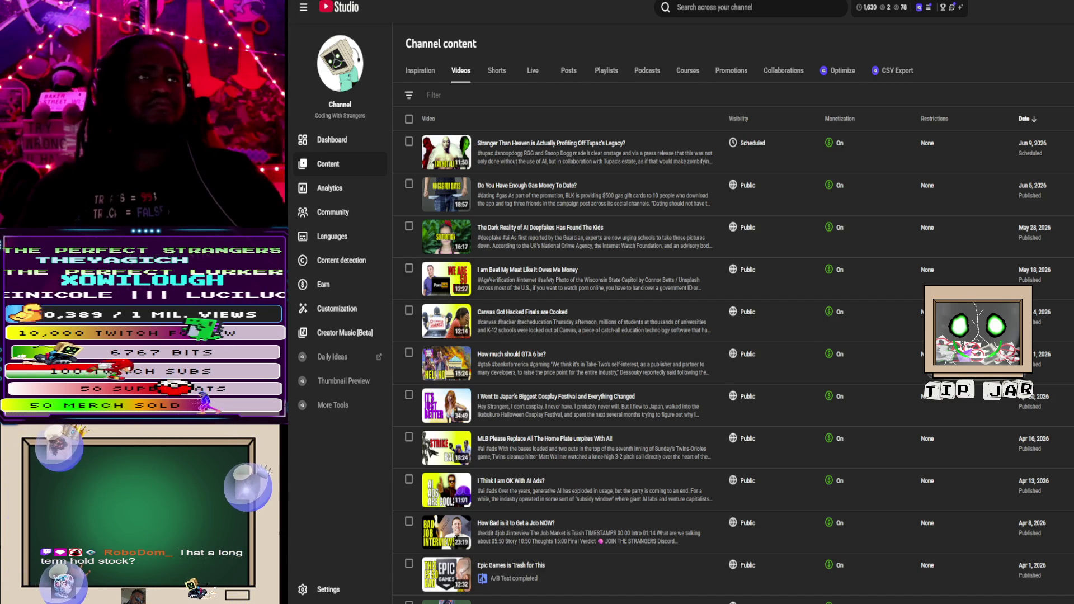
Step: Switch to the browser tab with the 'tesla stock' Google results
key(ctrl+Tab)
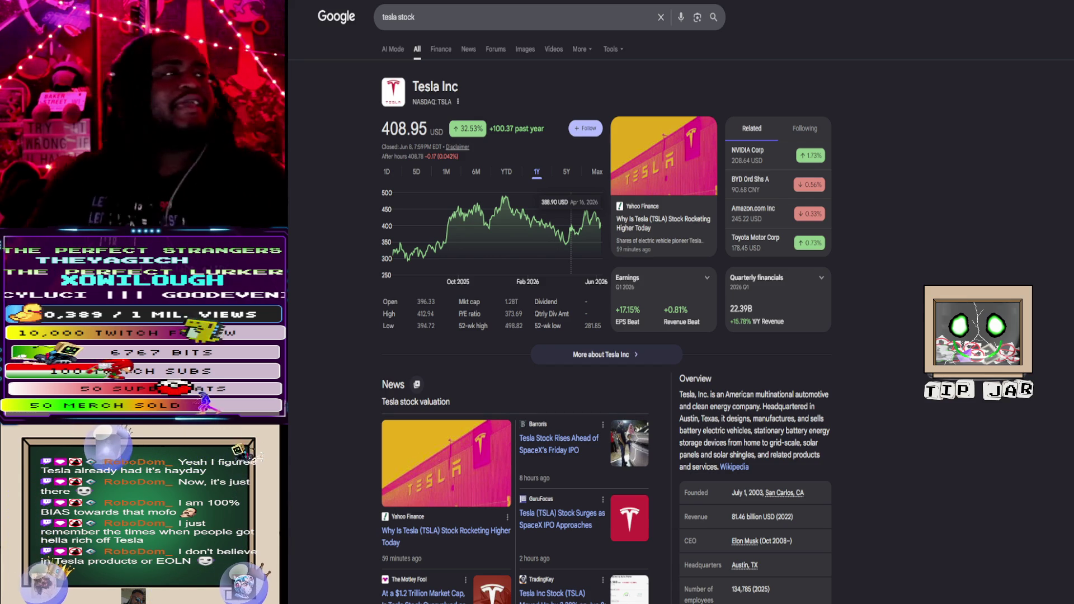
Step: Switch the Tesla stock chart from 1Y to Max, showing 408.95 USD, up 31,849.22% all time
click(598, 172)
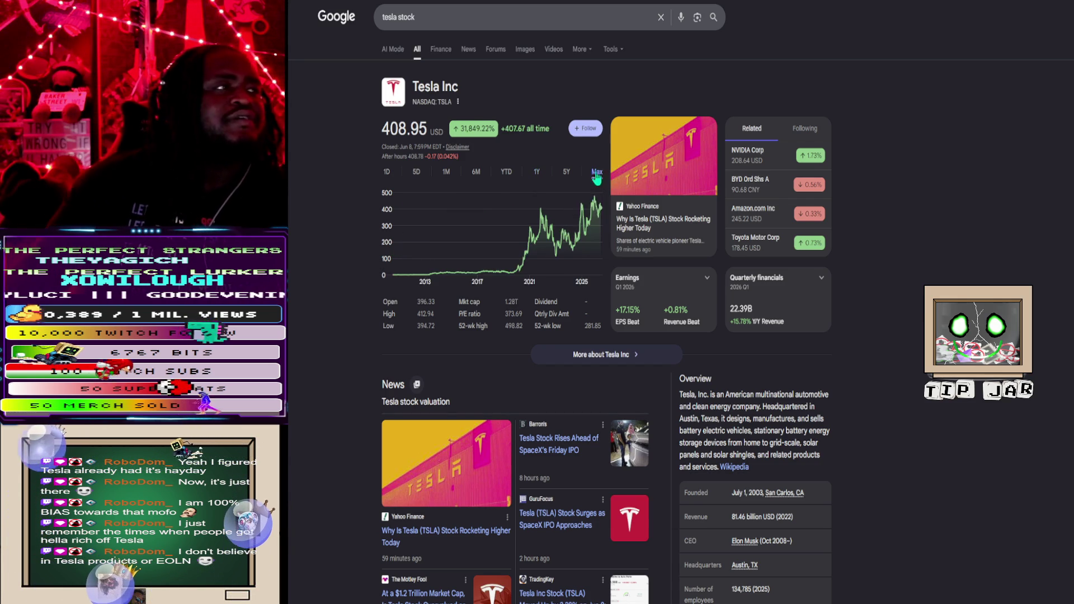